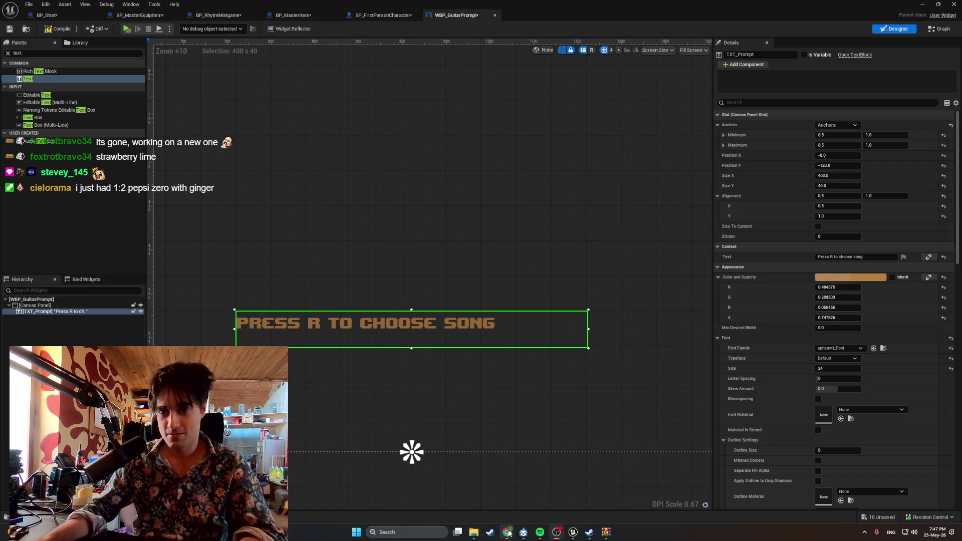
Bring the Chrome window with the Google Images 'seltzers' results in front of the widget designer
mouse_move(508, 532)
click(483, 493)
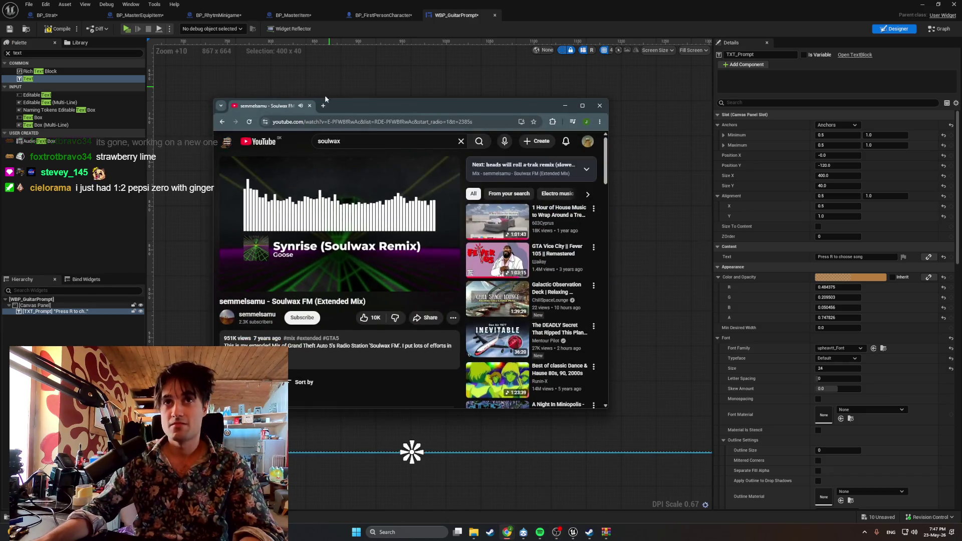
click(323, 106)
key(super+Down)
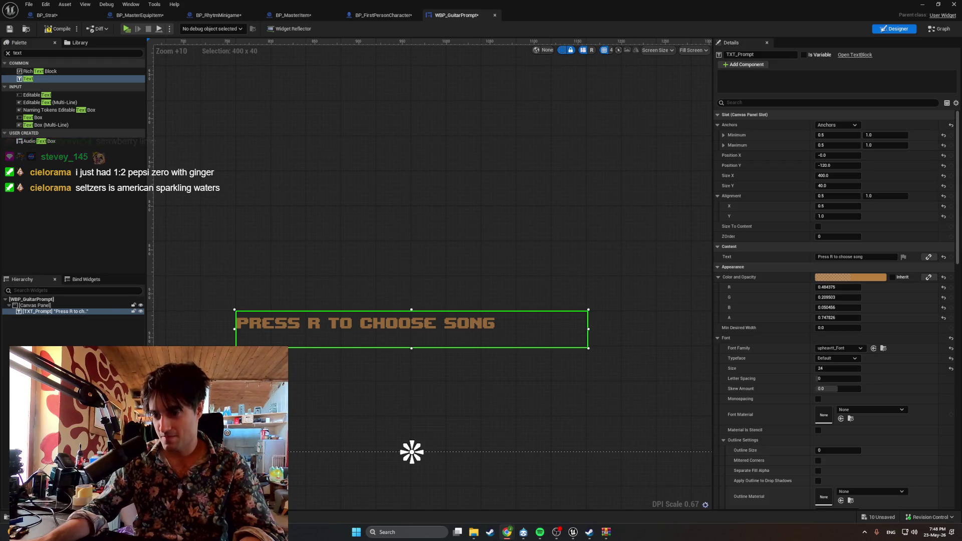
click(507, 533)
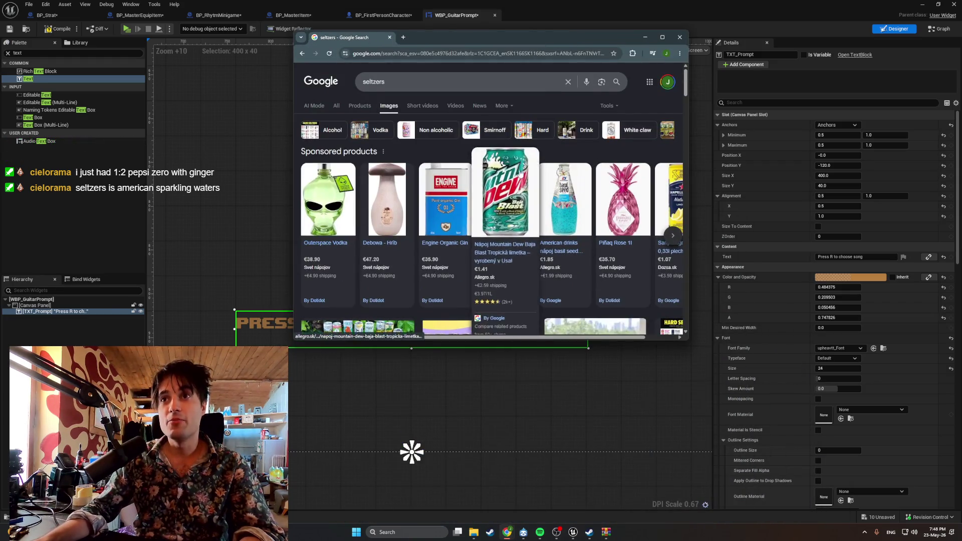
Refine the search to 'seltzers what is' and view the general web results
scroll(488, 180, down, 2)
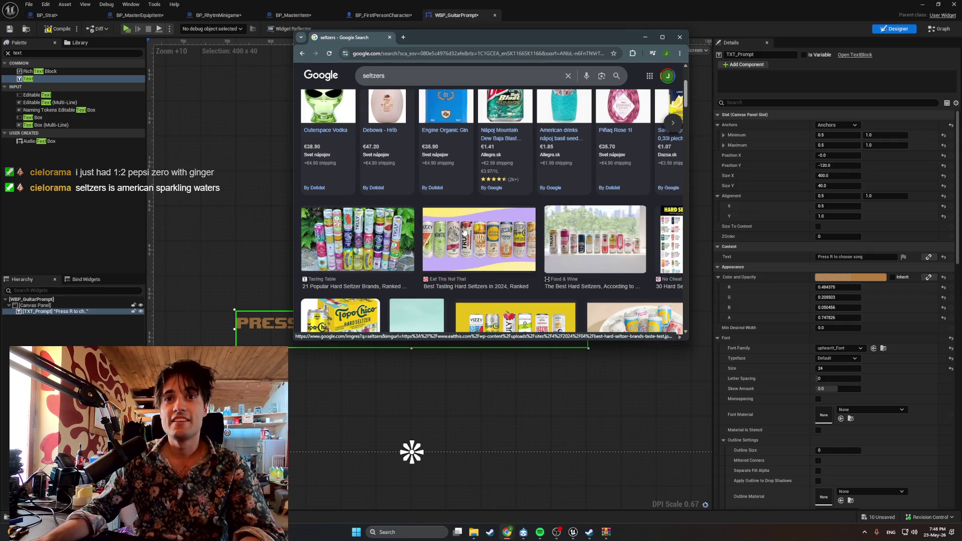
scroll(462, 233, down, 1)
scroll(463, 234, up, 3)
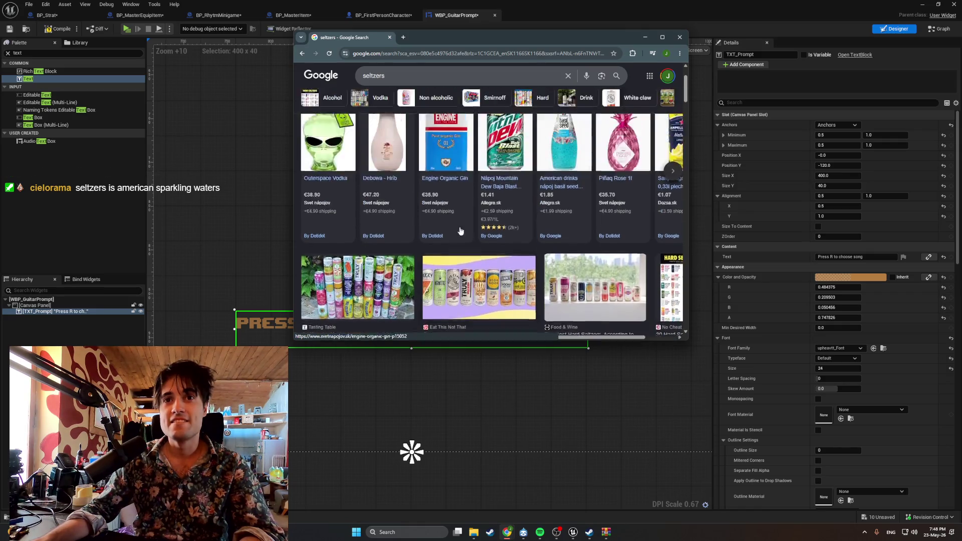
click(397, 82)
text(what is)
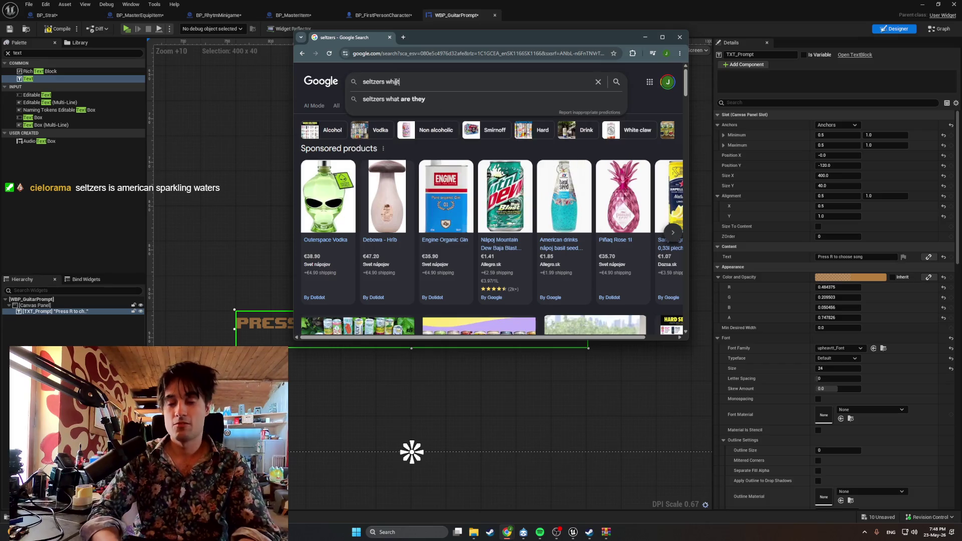
key(Return)
click(336, 106)
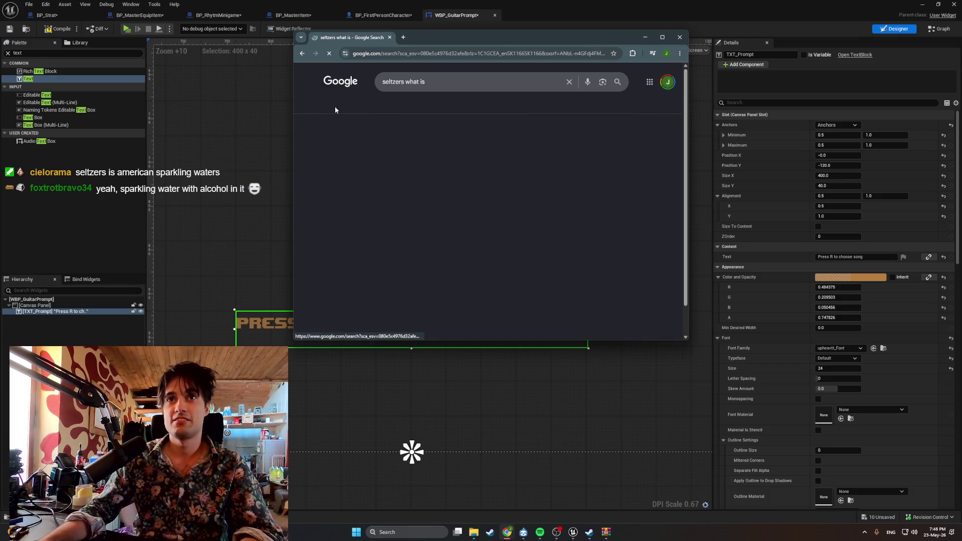
Search 'what is seltzer', highlight its definition, and preview The Seltzer Bubble image
click(429, 89)
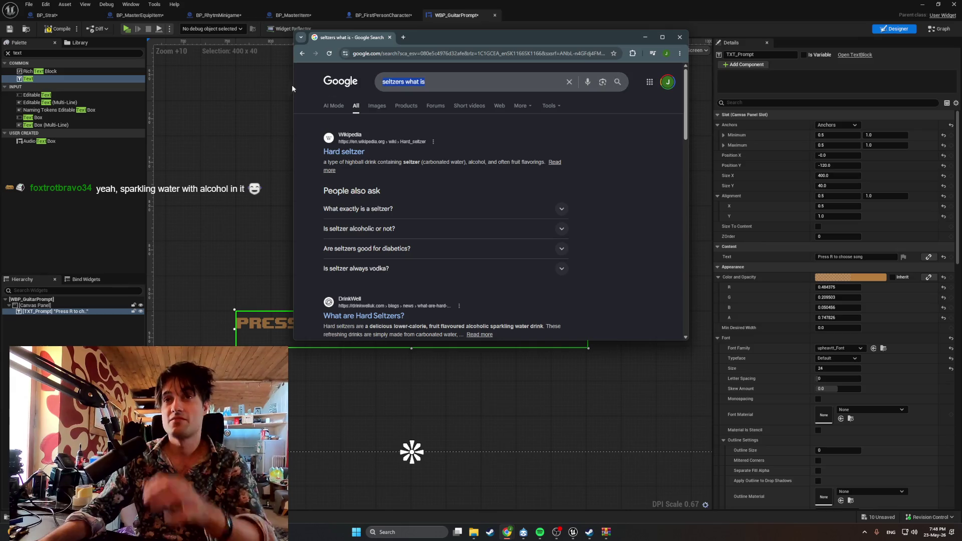
key(BackSpace)
key(BackSpace)
key(BackSpace)
key(BackSpace)
key(BackSpace)
key(BackSpace)
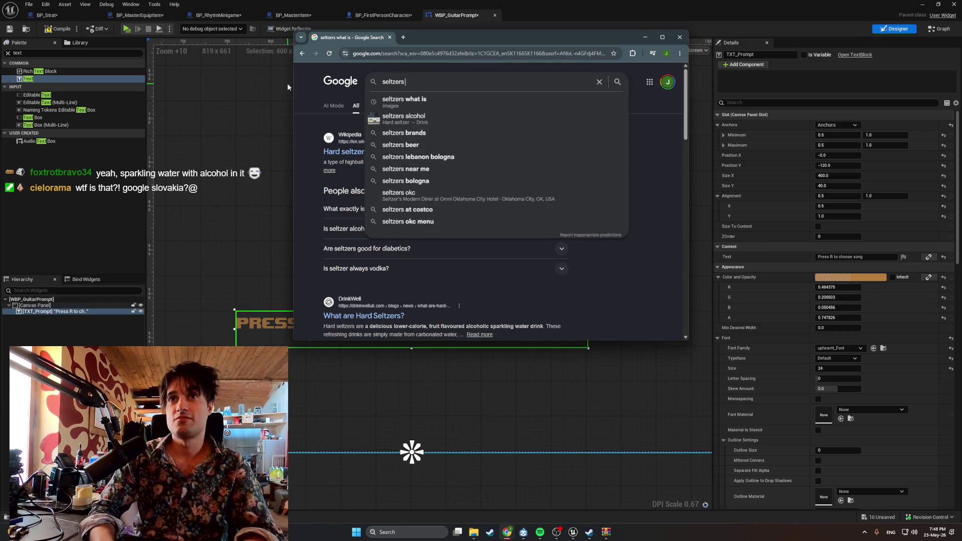
text(what is)
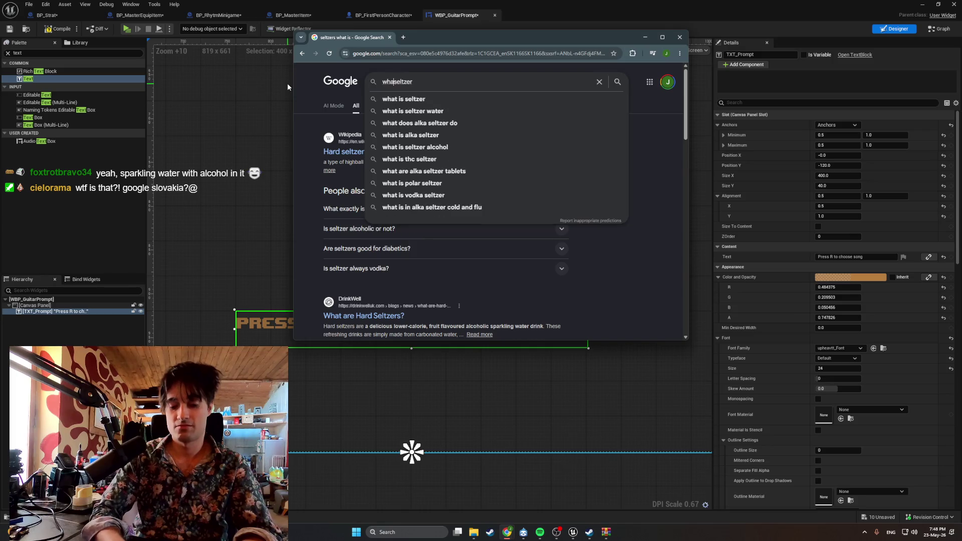
key(Return)
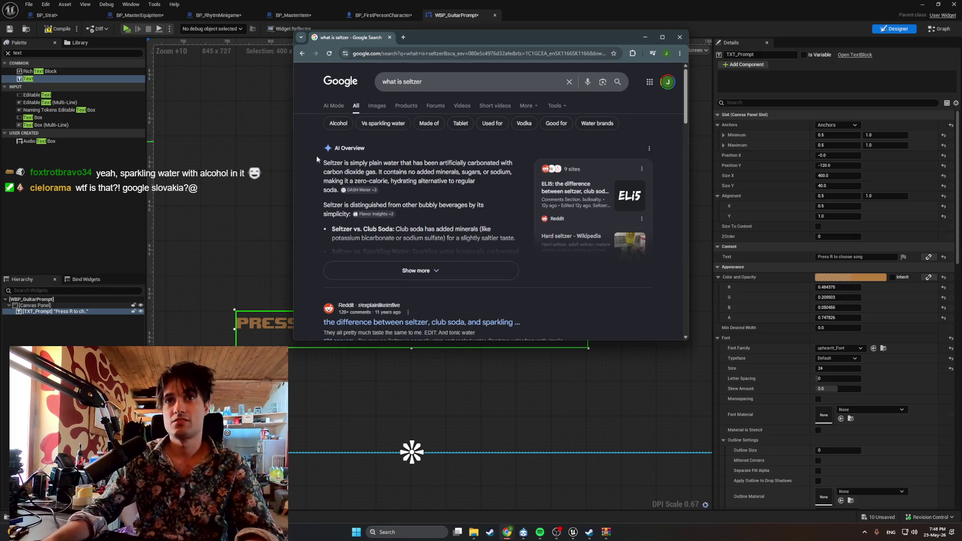
drag(345, 163, 379, 162)
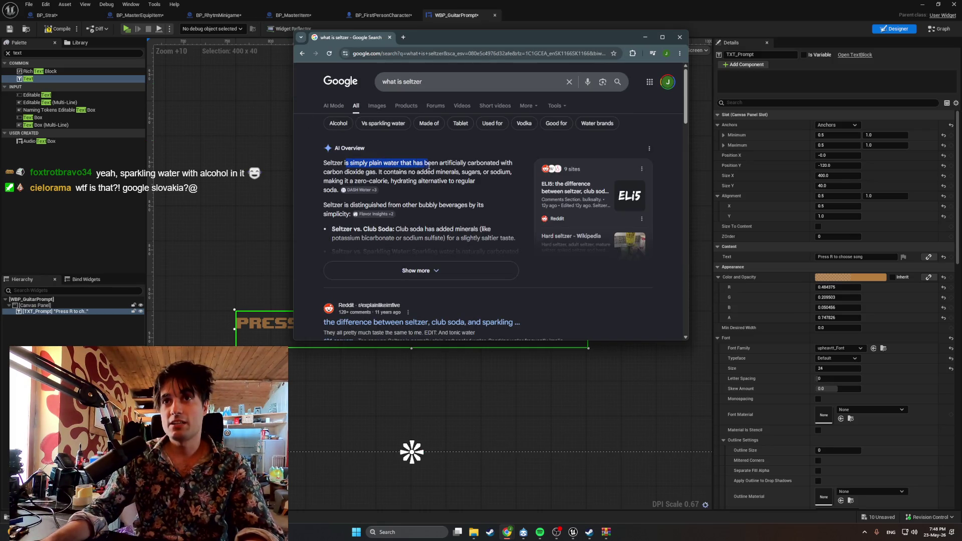
drag(464, 166, 402, 172)
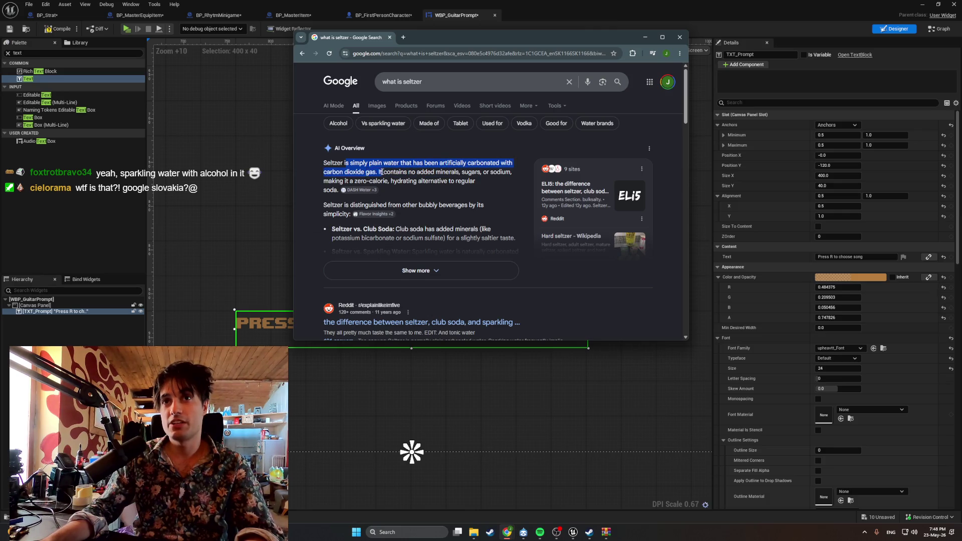
drag(469, 173, 414, 181)
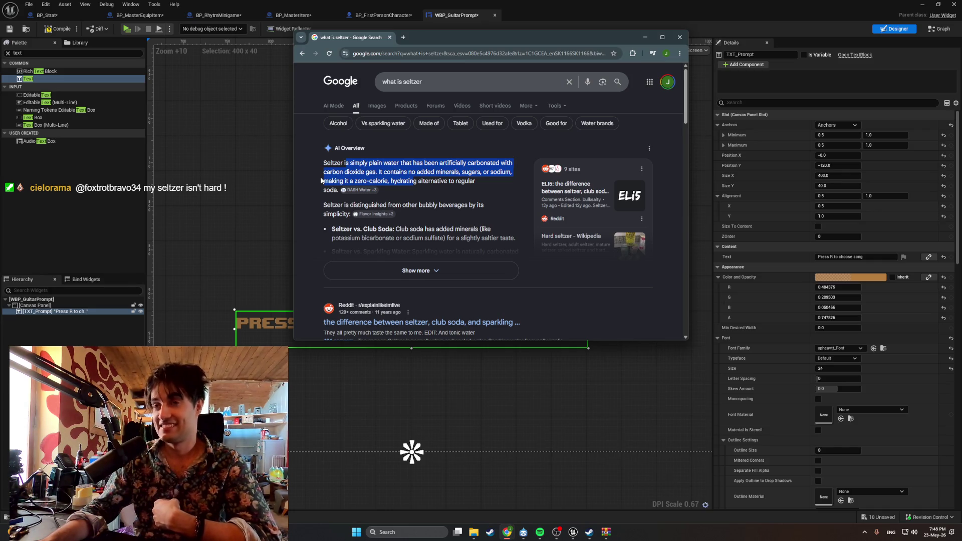
click(369, 107)
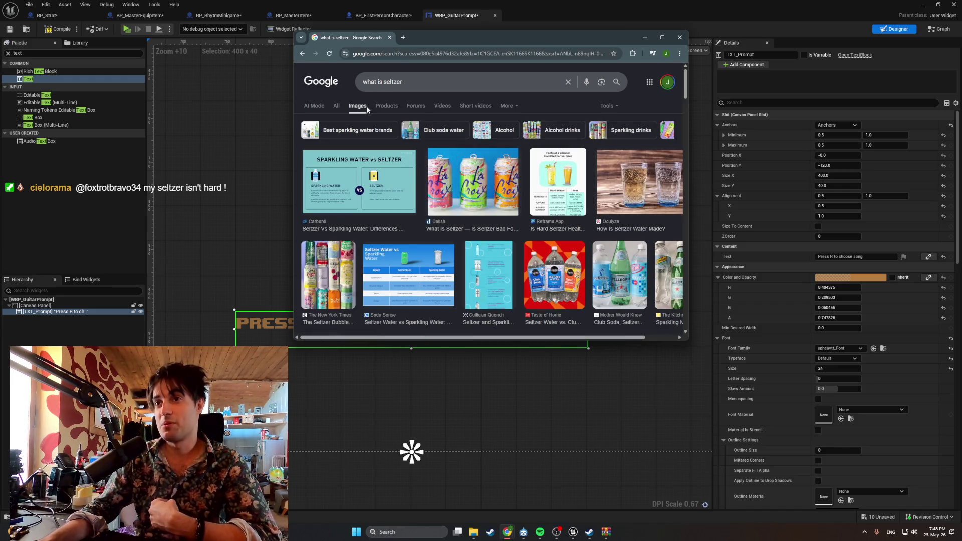
click(326, 250)
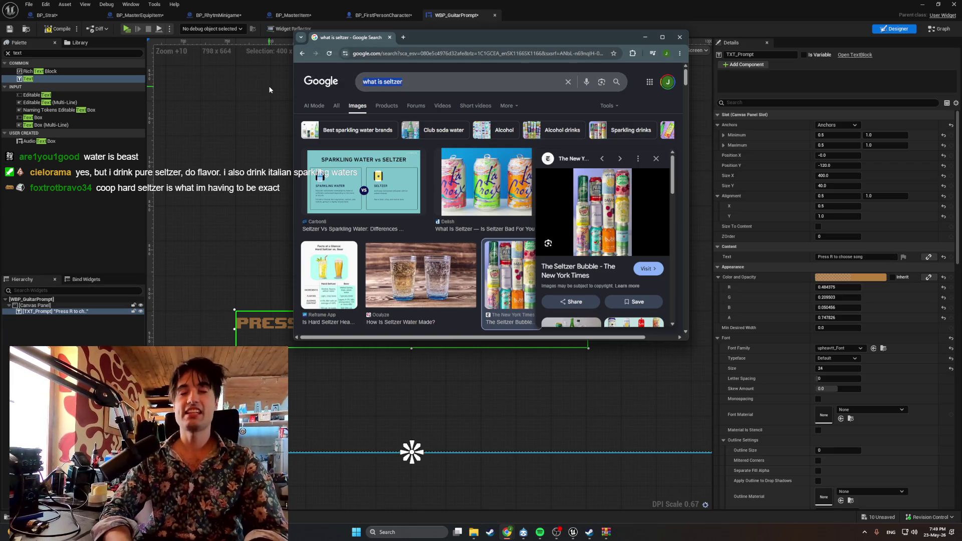
Search images for 'san pelegrino' and preview the first San Pellegrino bottle image
key(BackSpace)
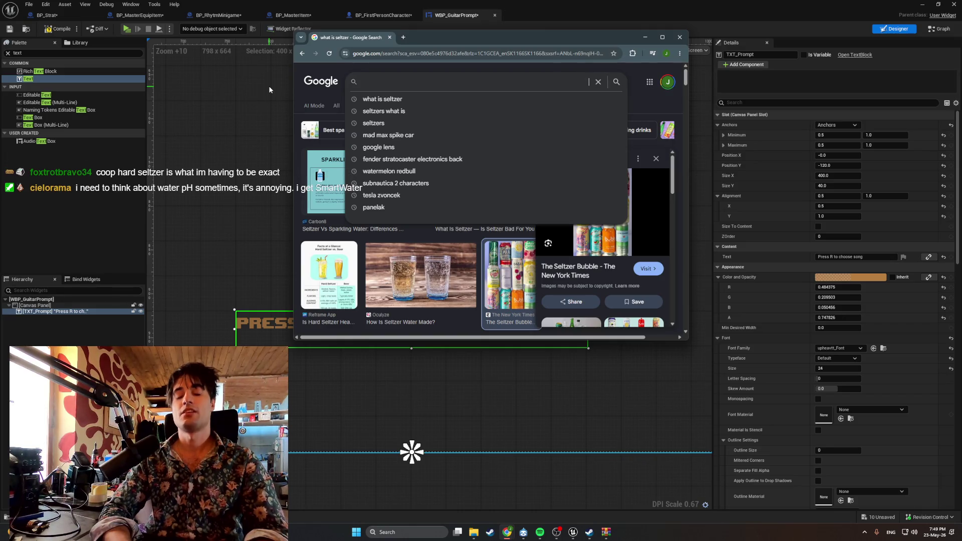
text(pelegrino)
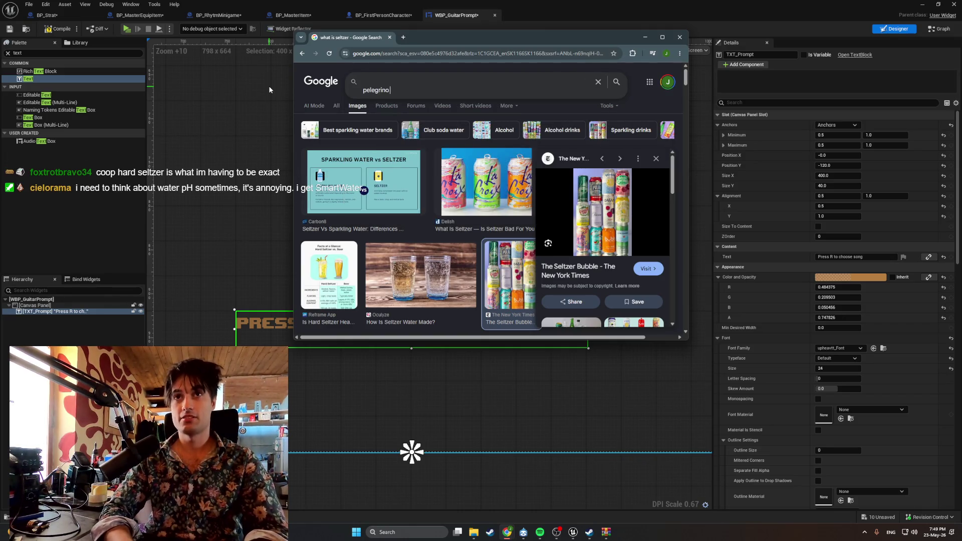
key(BackSpace)
key(BackSpace)
key(BackSpace)
text(sa)
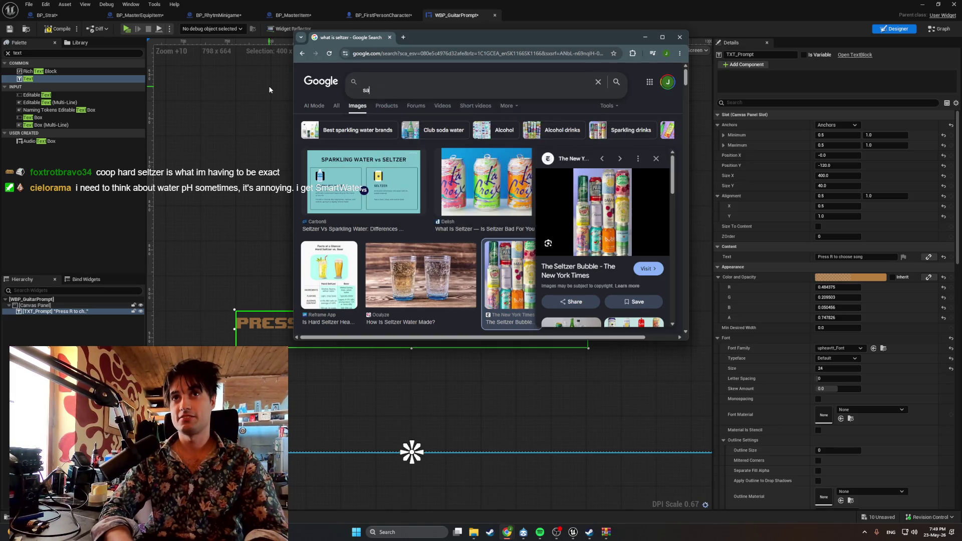
text(nino)
key(Return)
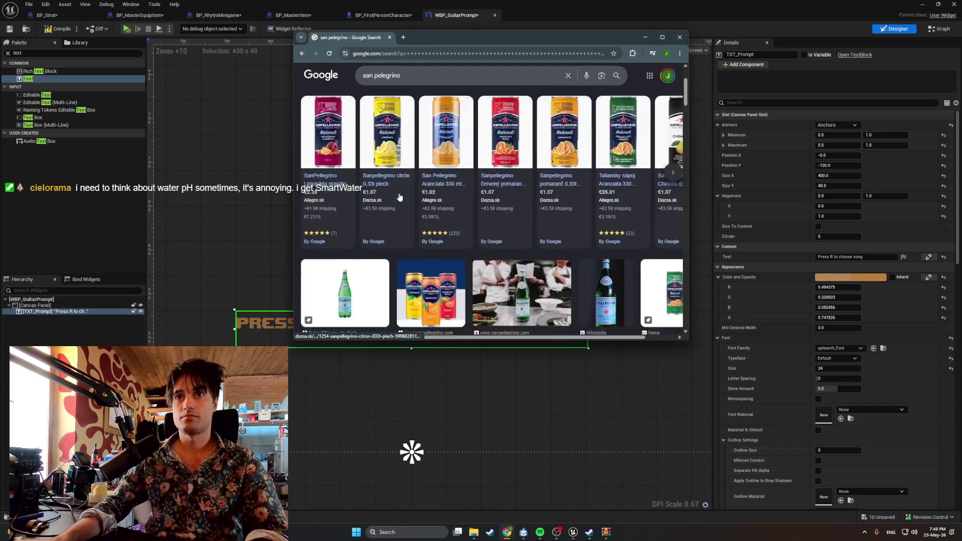
scroll(351, 160, down, 5)
click(349, 159)
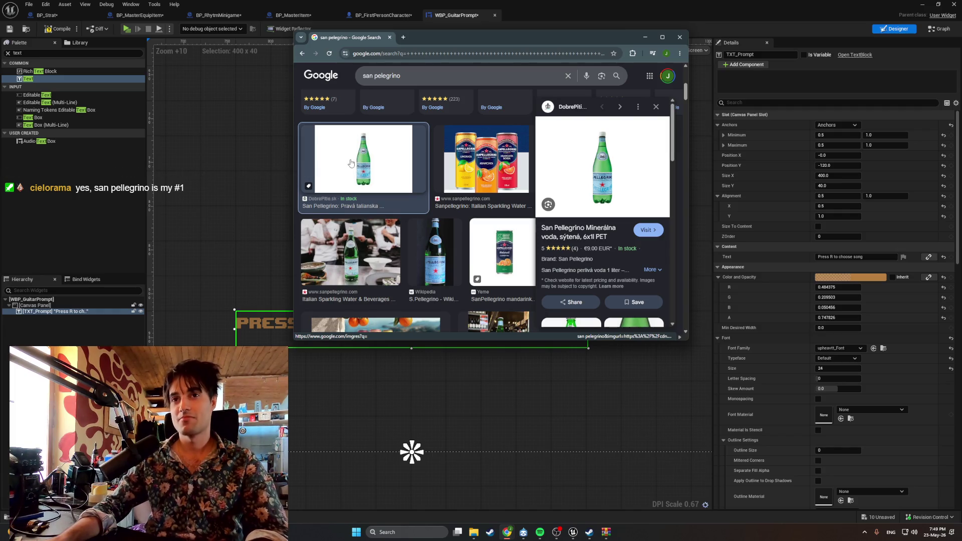
Close Chrome to return to the widget designer and select the Canvas Panel root
scroll(351, 163, down, 4)
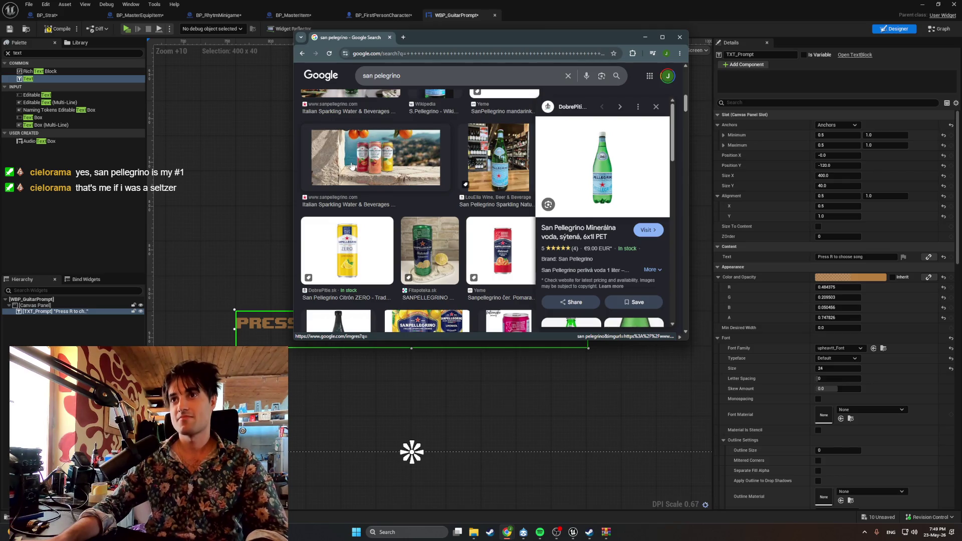
scroll(351, 166, up, 5)
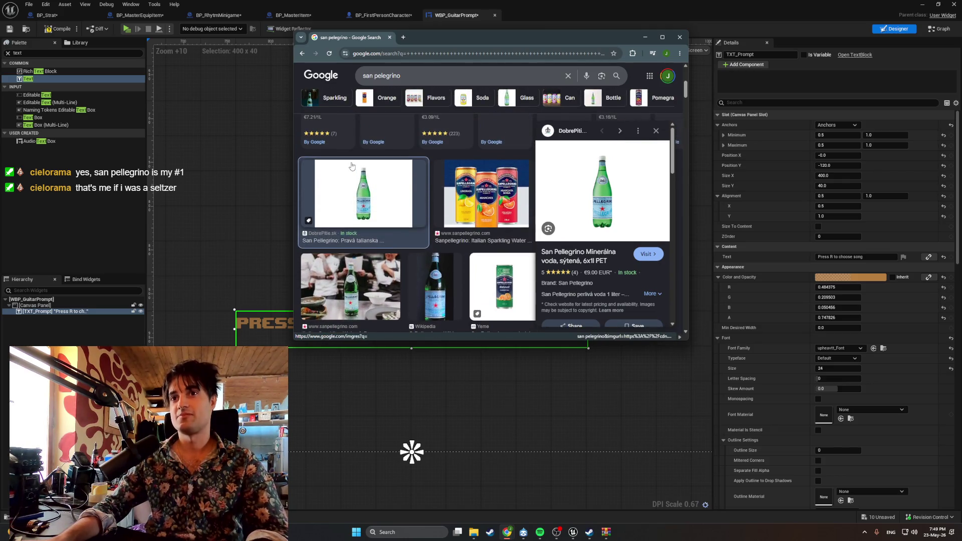
scroll(352, 166, up, 3)
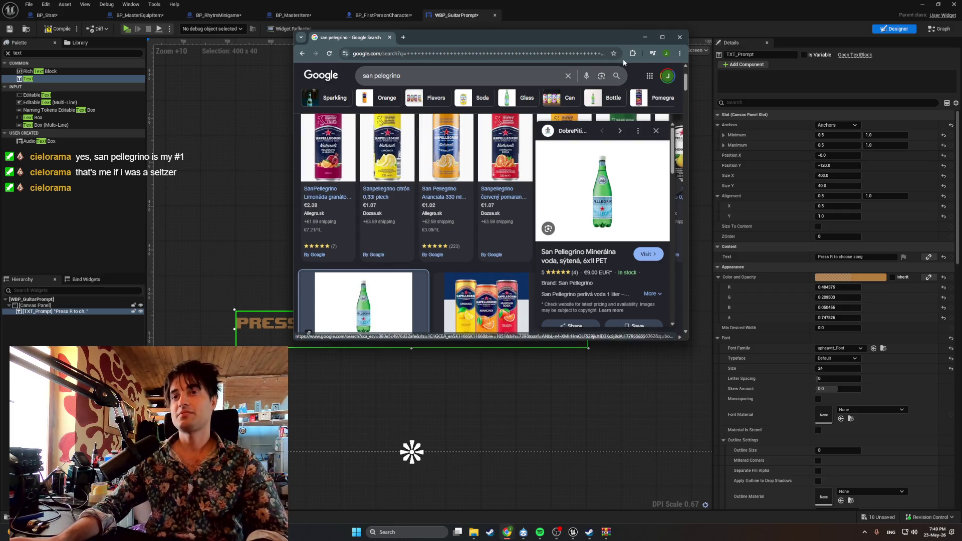
click(390, 37)
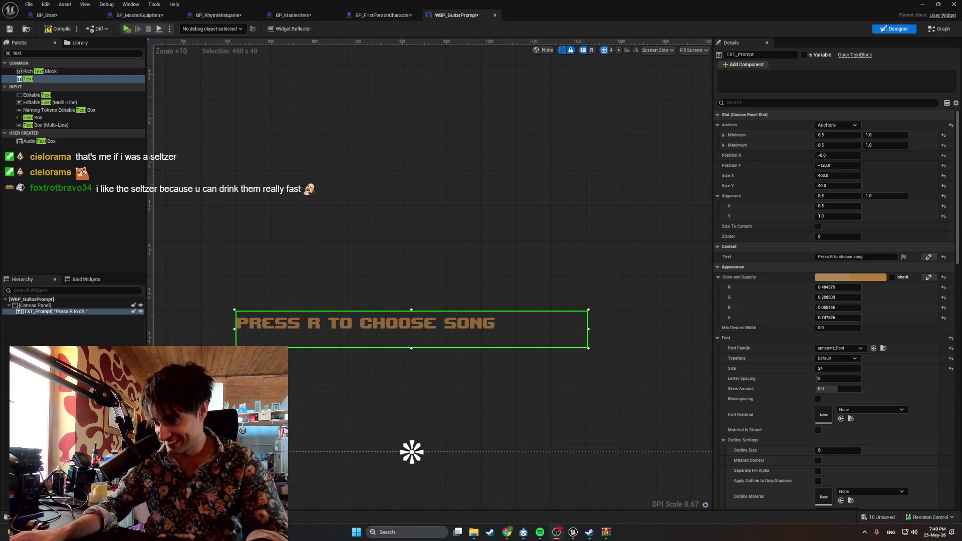
click(529, 279)
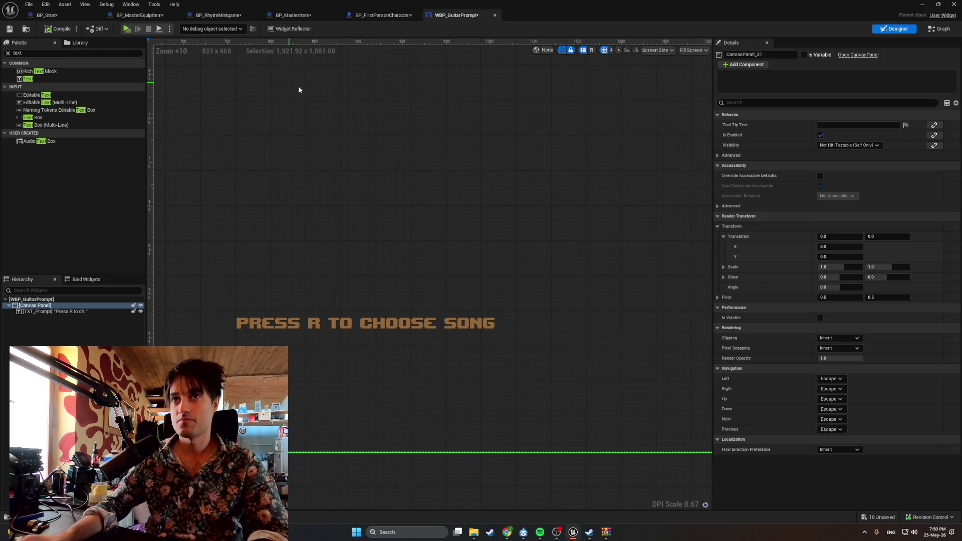
Dismiss the browser previews and switch to the BP_FirstPersonCharacter blueprint tab
click(508, 530)
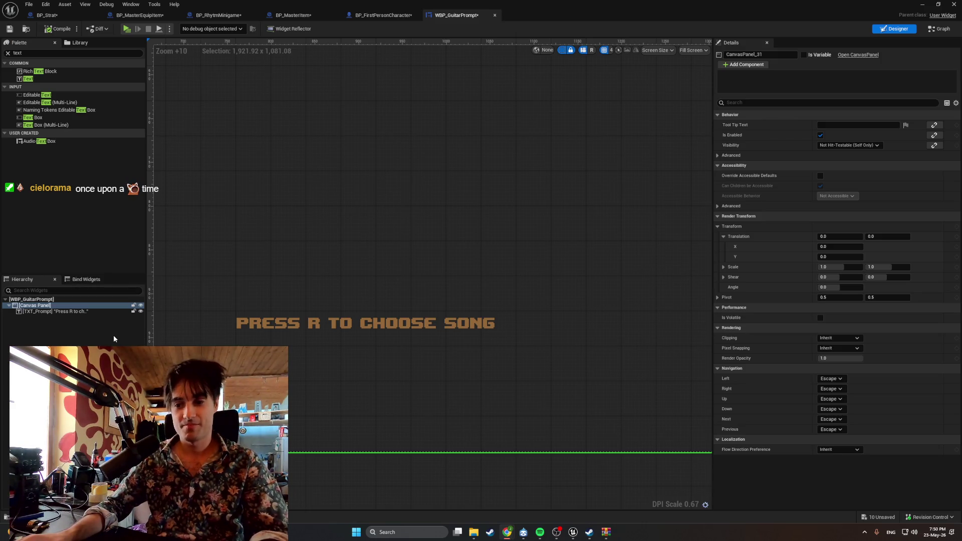
click(383, 15)
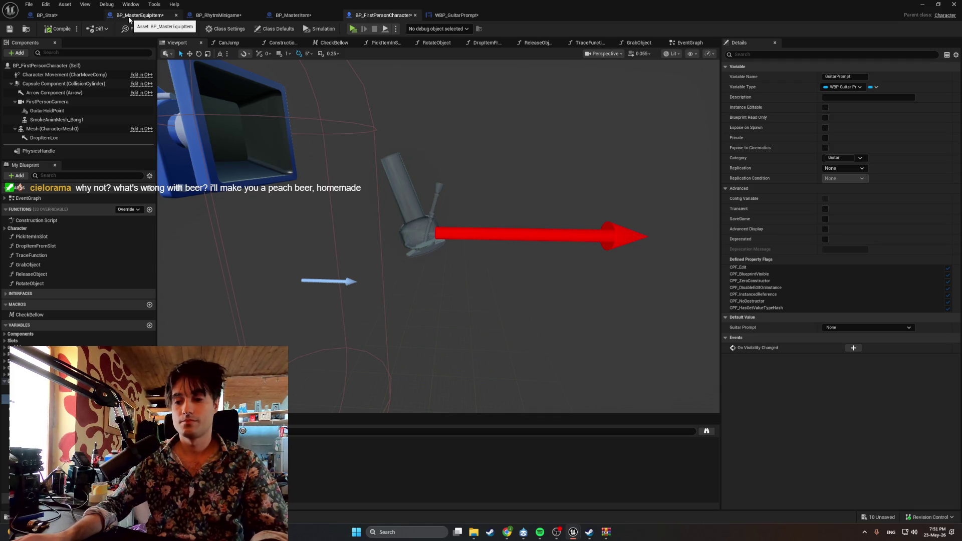
Open BP_MasterGuitar from ITEMS/Items_BPs/MasterBlueprints via the Content Drawer
key(ctrl+space)
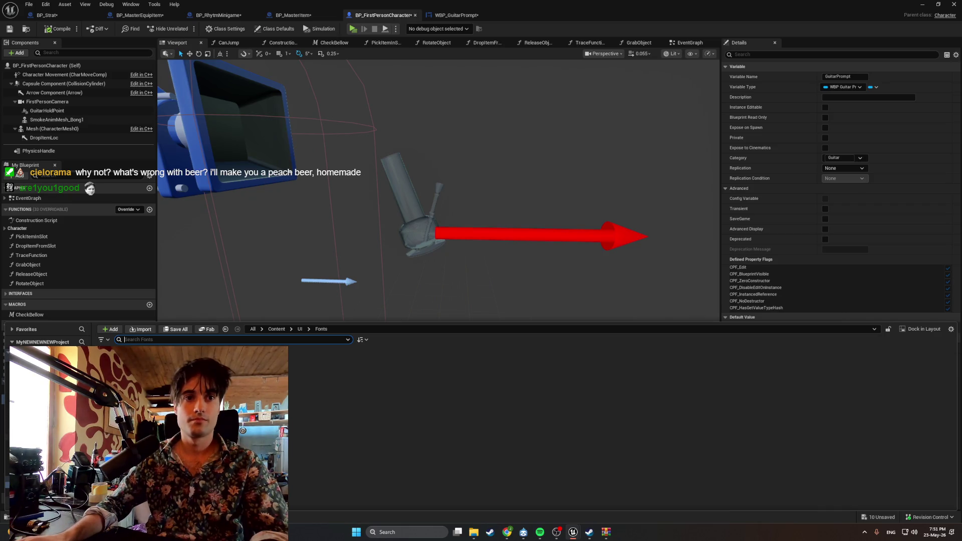
key(alt+Left)
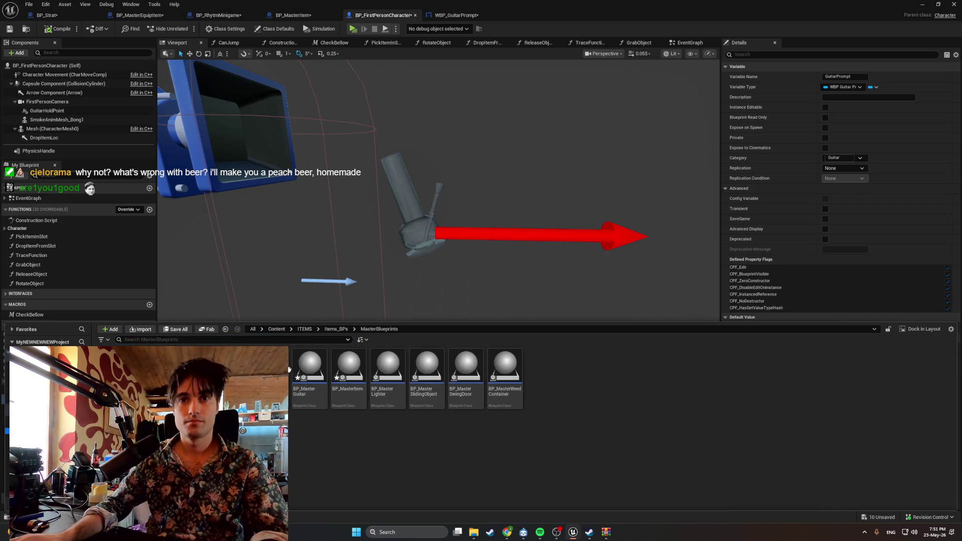
click(307, 374)
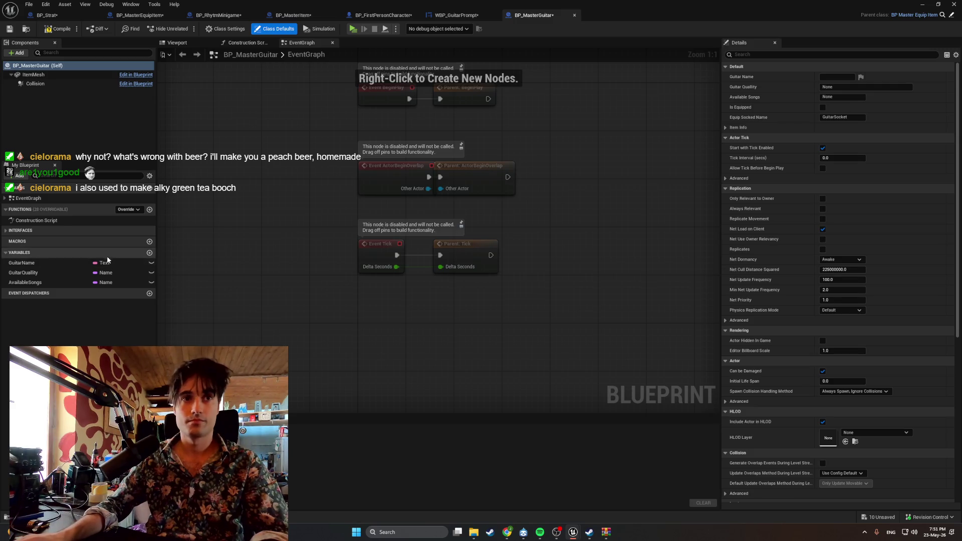
Check the overridable functions list, then add a function left as NewFunction
scroll(781, 297, down, 5)
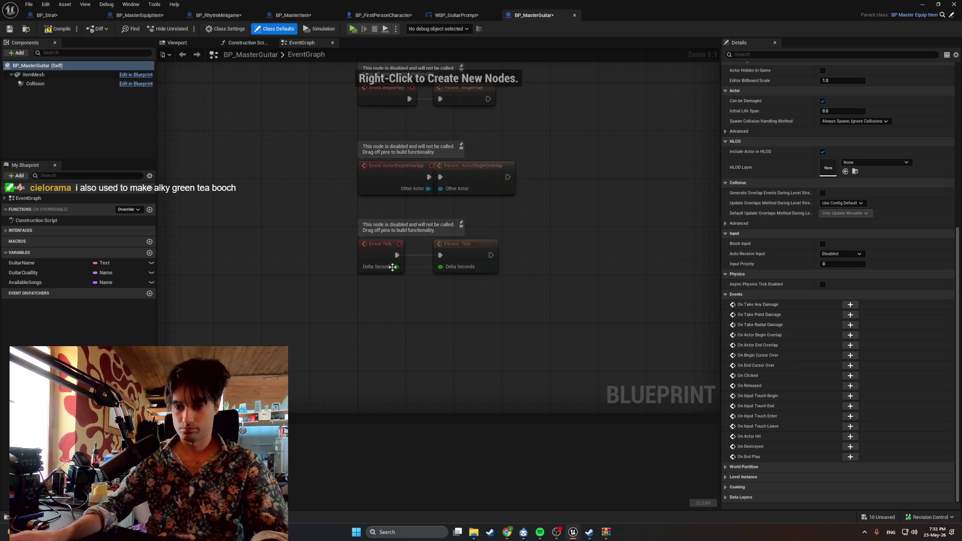
click(135, 209)
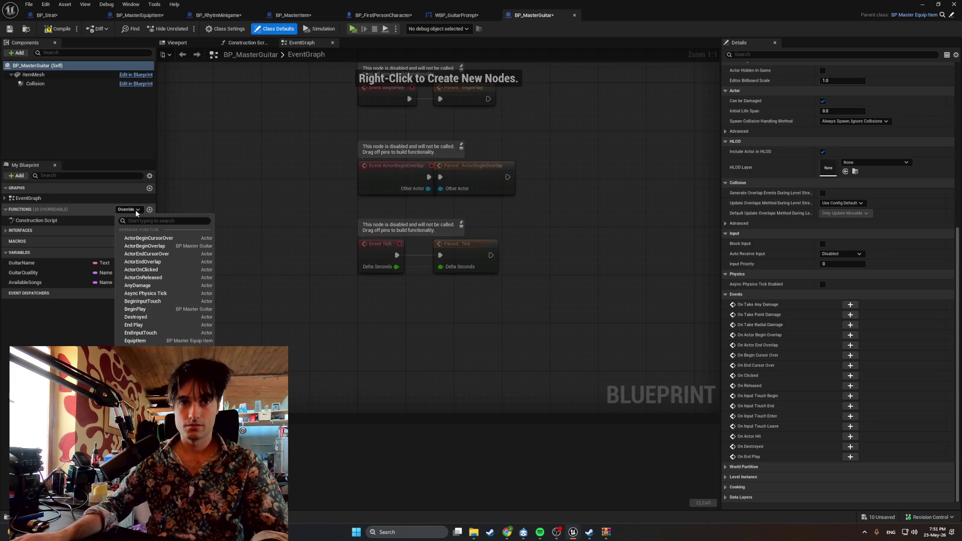
click(150, 209)
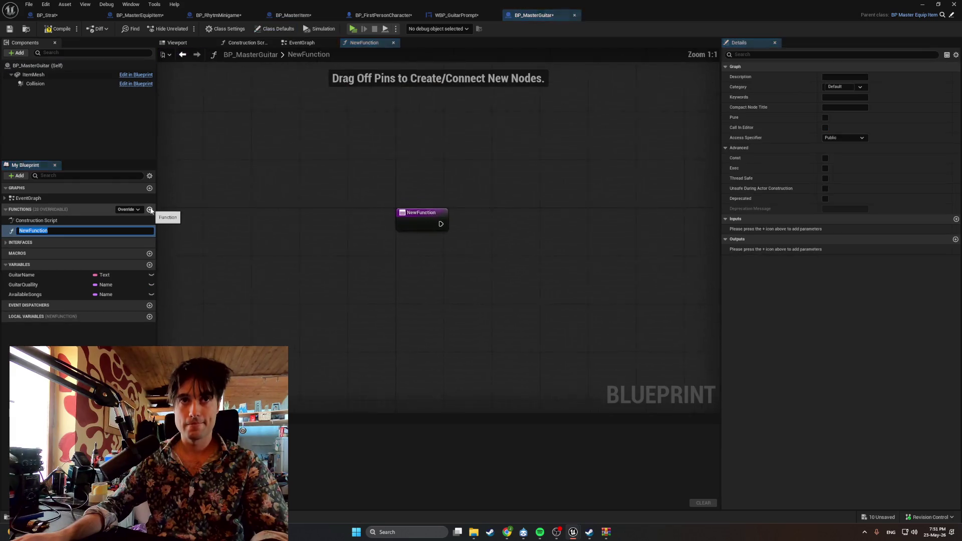
Select NewFunction in the Functions list and delete it
click(70, 231)
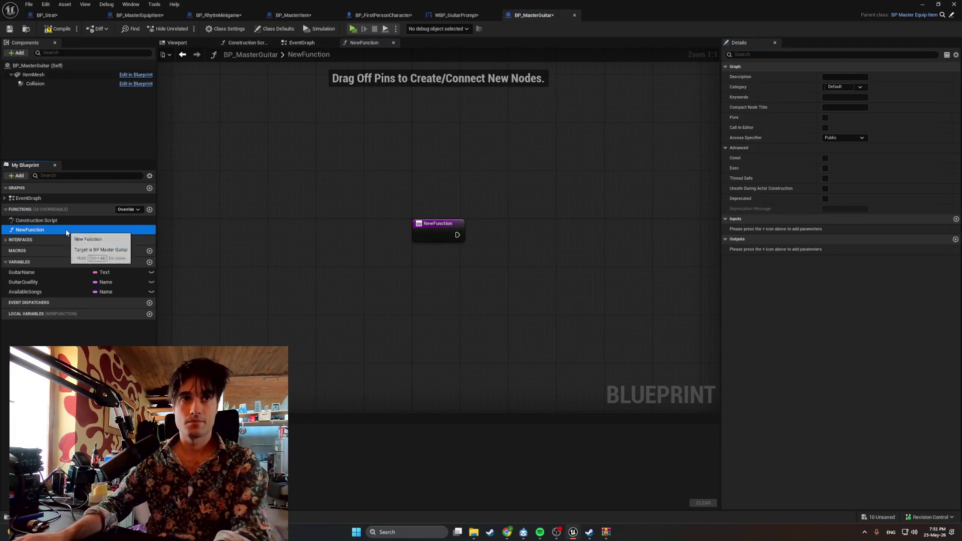
key(Delete)
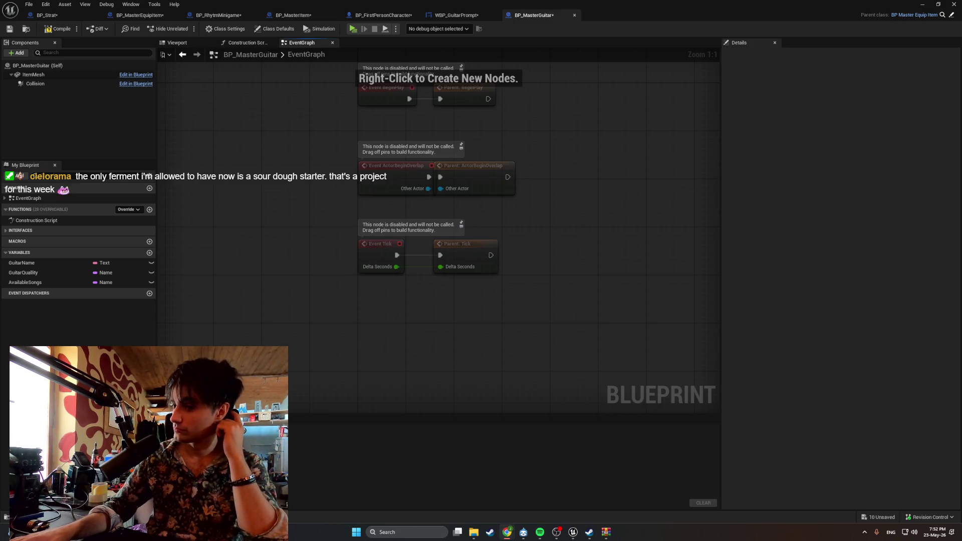
Place the Interact event from the Interfaces list as an Event Interact node in the graph
click(15, 232)
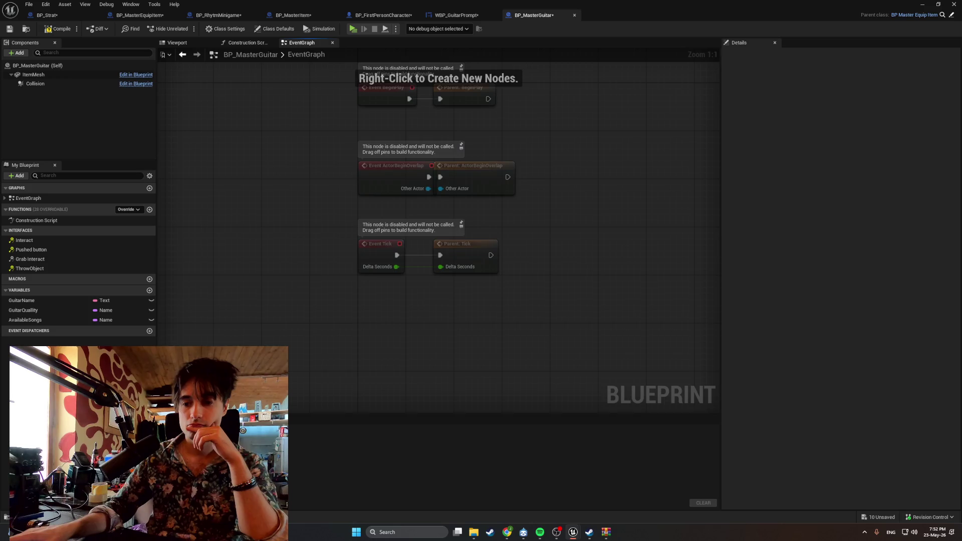
double_click(24, 240)
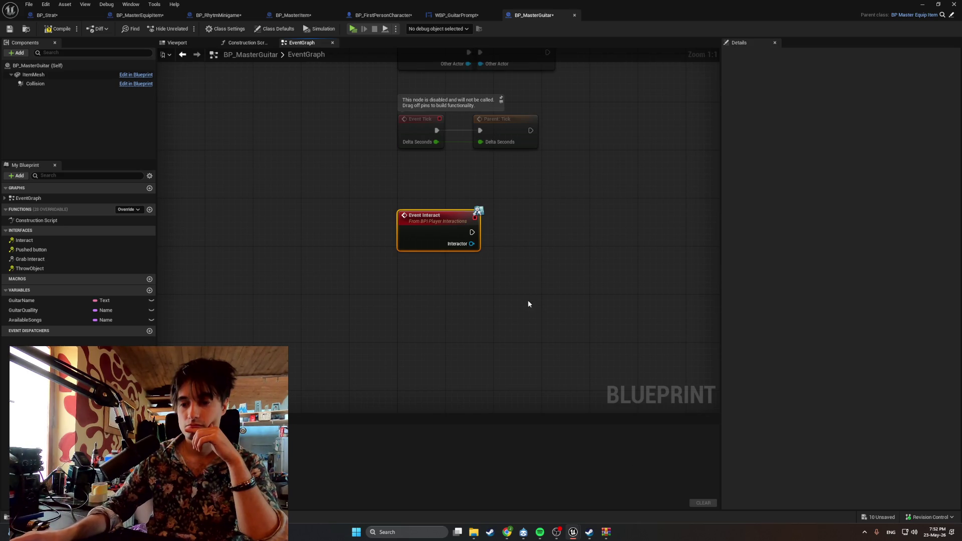
drag(525, 302, 444, 305)
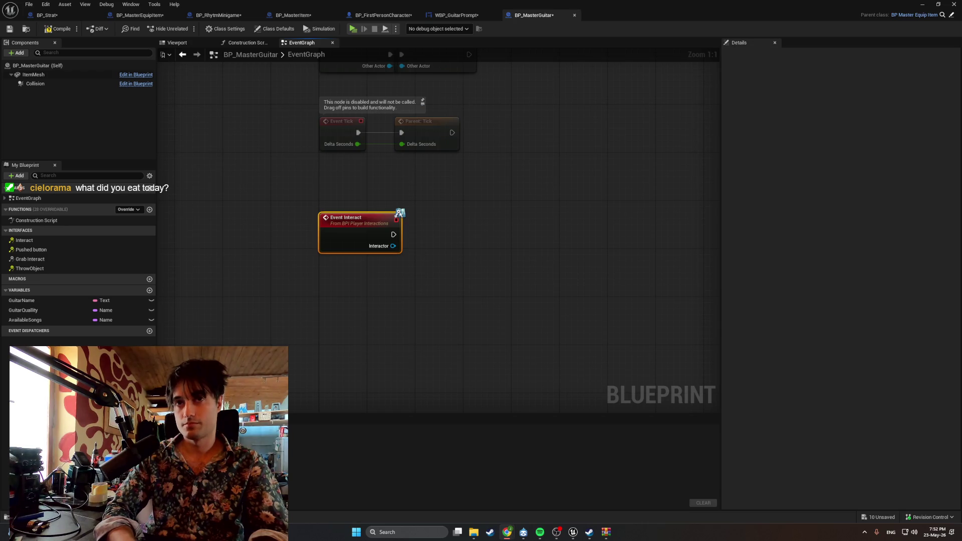
click(140, 15)
Snip BP_MasterEquipItem's Event Interact to Equip Item nodes, then return to BP_MasterGuitar
scroll(266, 159, down, 5)
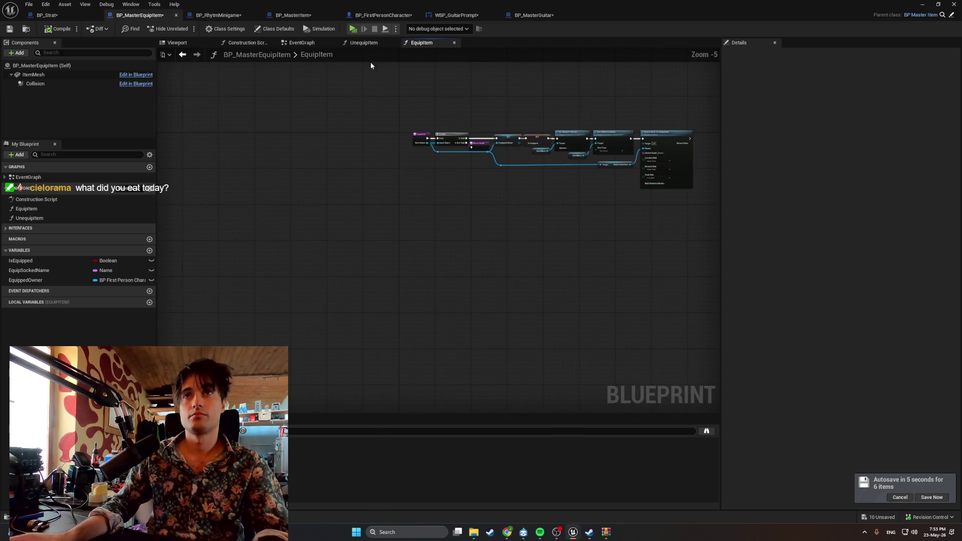
click(286, 43)
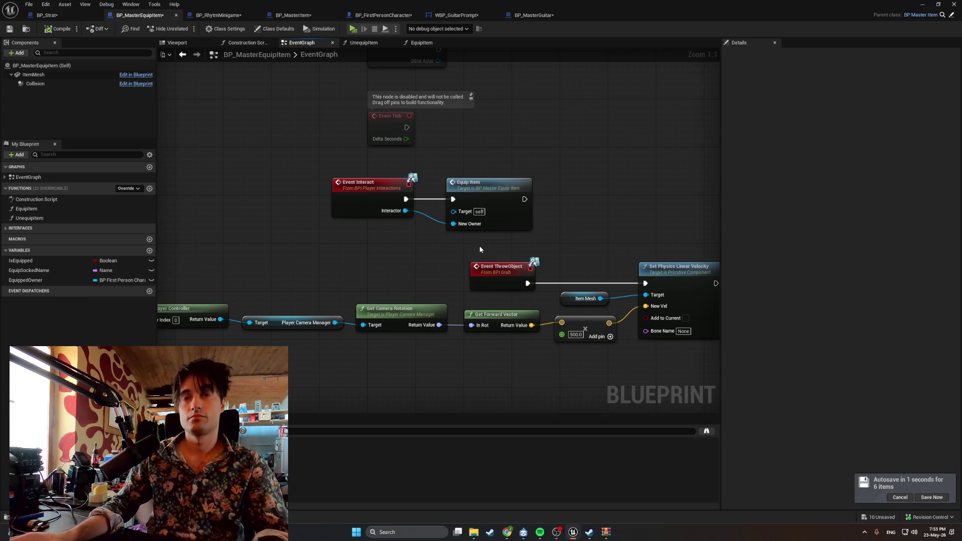
key(super+shift+s)
drag(545, 250, 314, 154)
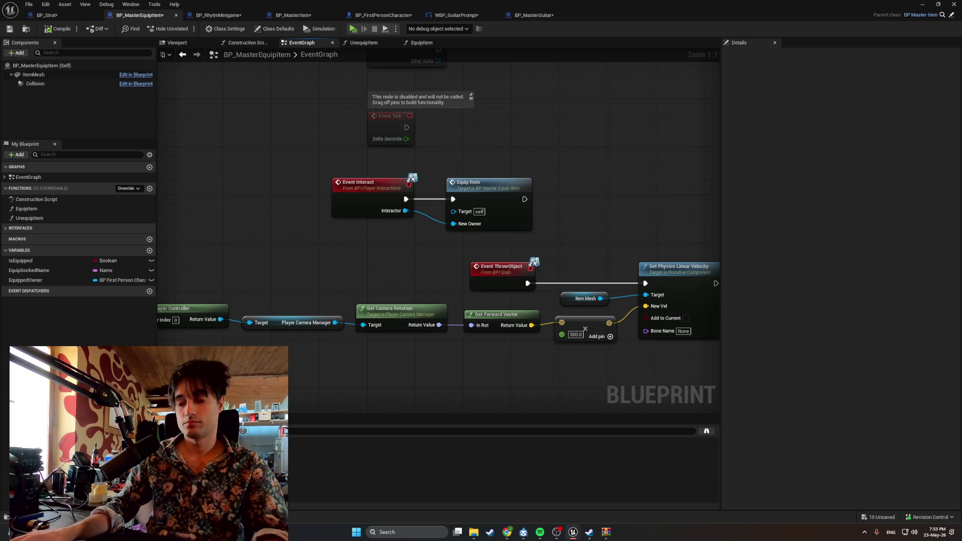
key(alt+Tab)
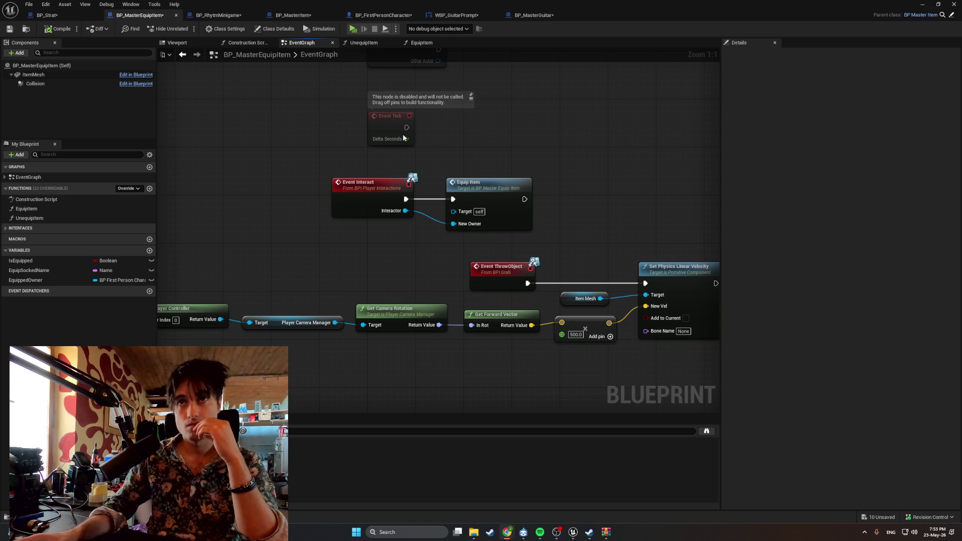
click(518, 16)
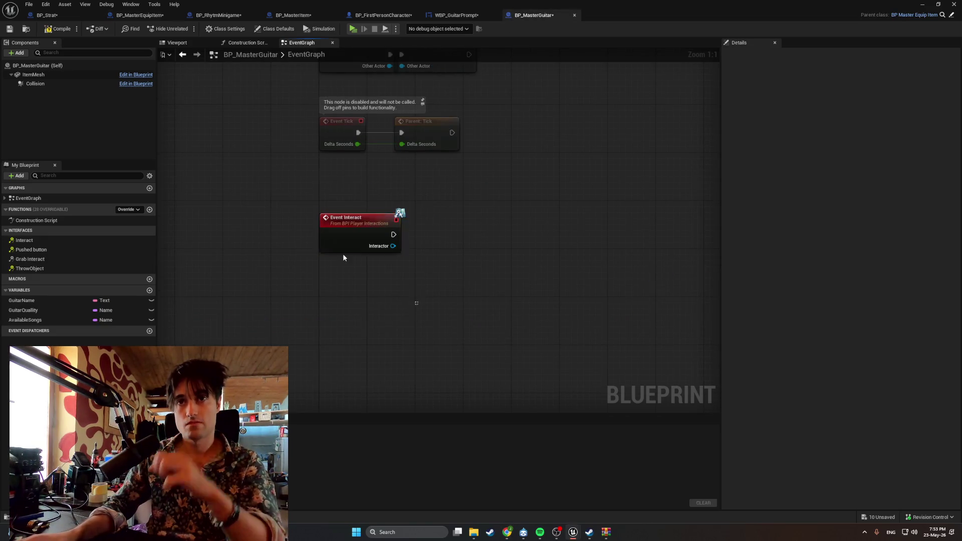
Delete the selected Event Interact node from BP_MasterGuitar's EventGraph
key(Delete)
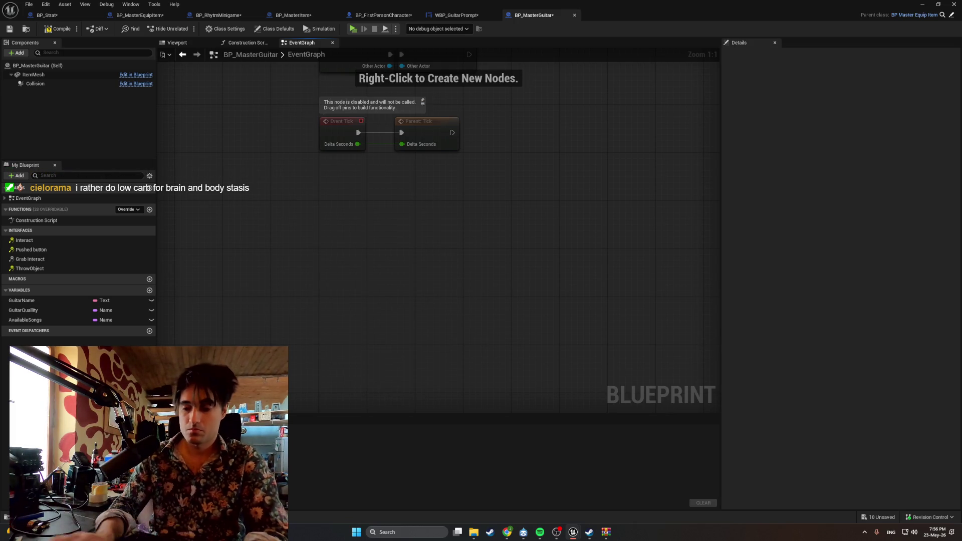
key(alt+Tab)
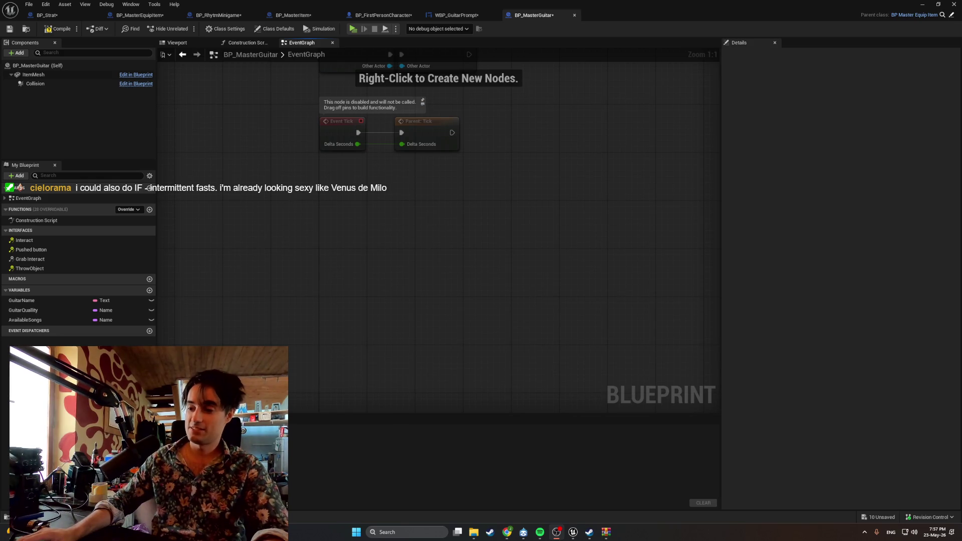
mouse_move(508, 538)
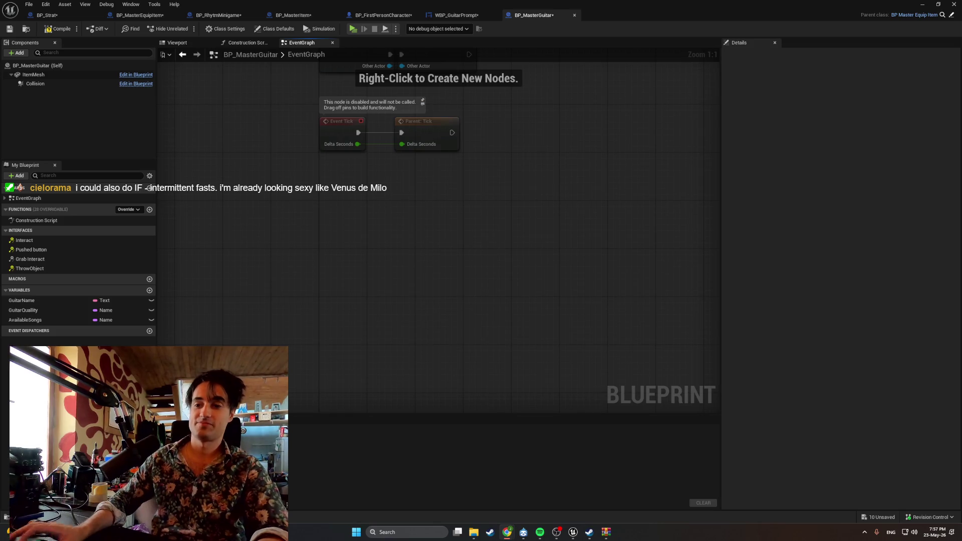
click(507, 532)
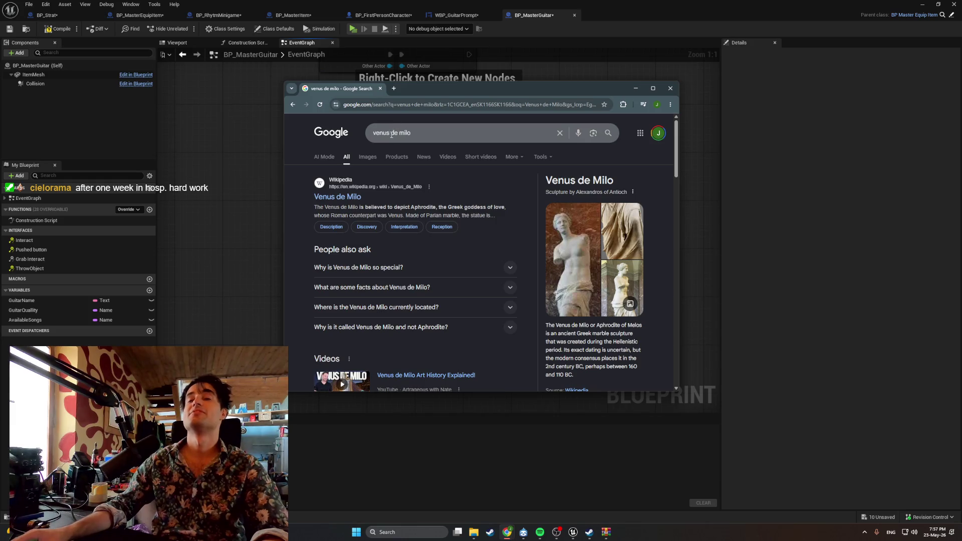
click(371, 158)
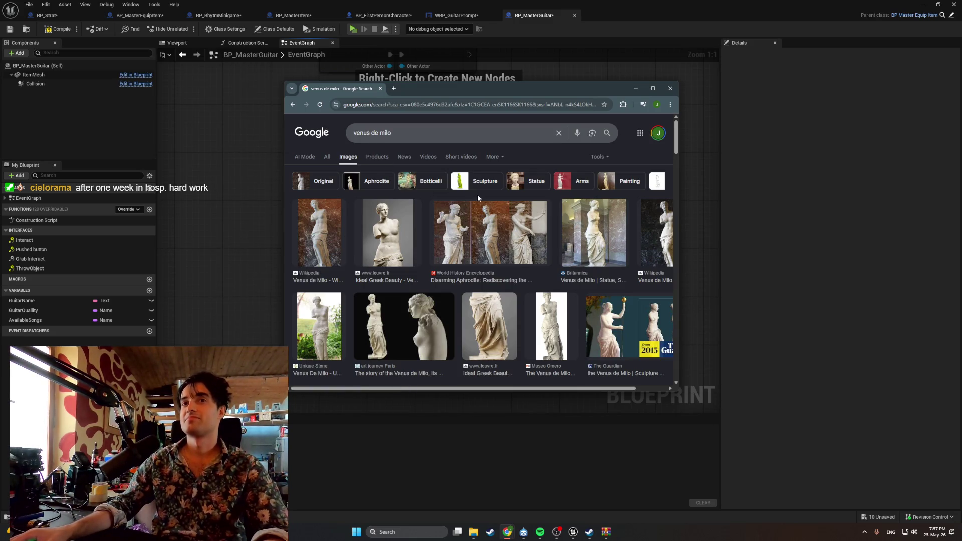
scroll(477, 196, down, 2)
scroll(479, 200, down, 3)
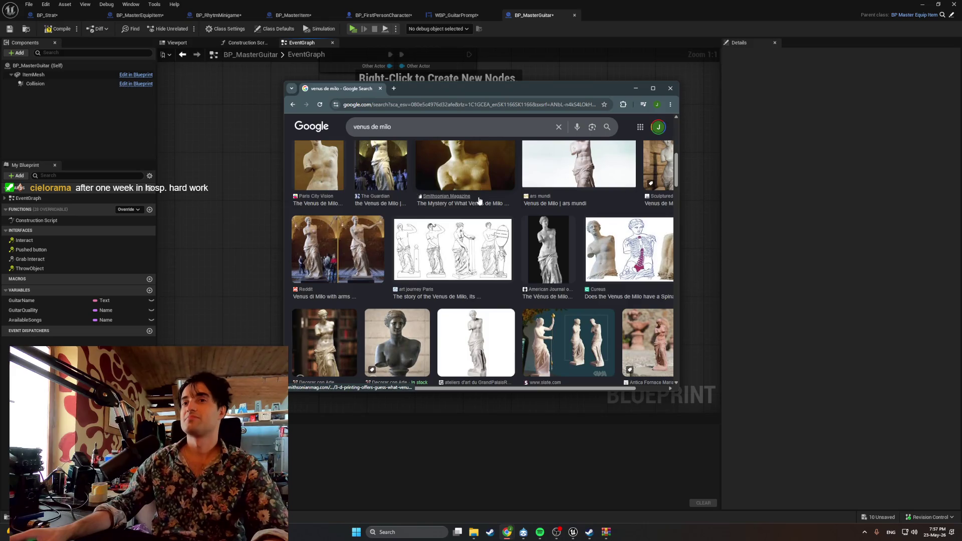
scroll(479, 198, down, 3)
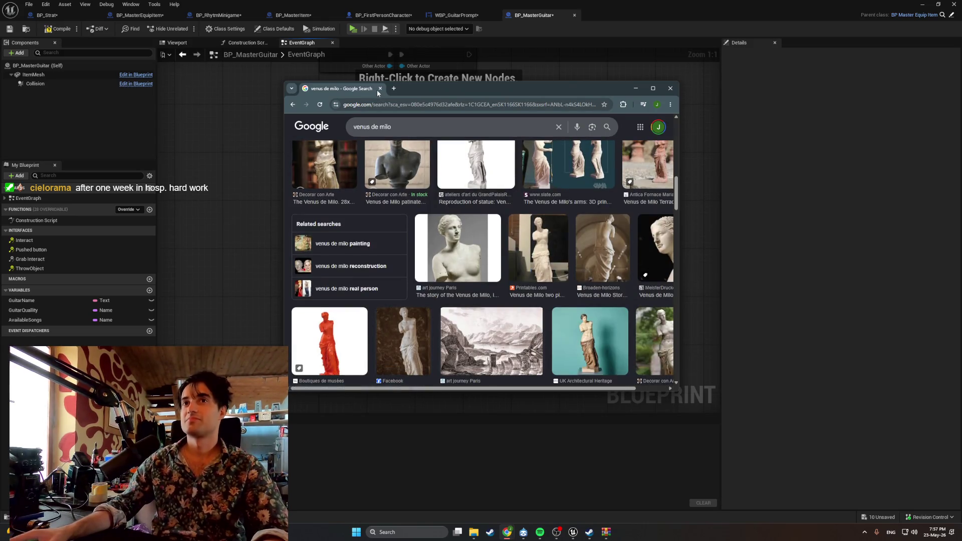
click(379, 89)
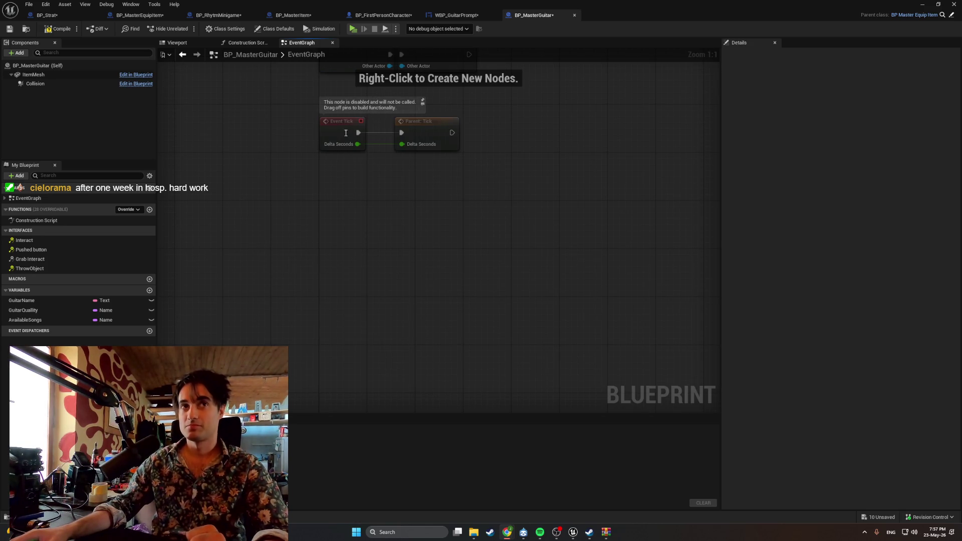
Compile BP_MasterGuitar, then restore Chrome showing the Google results for 'consistency'
click(57, 30)
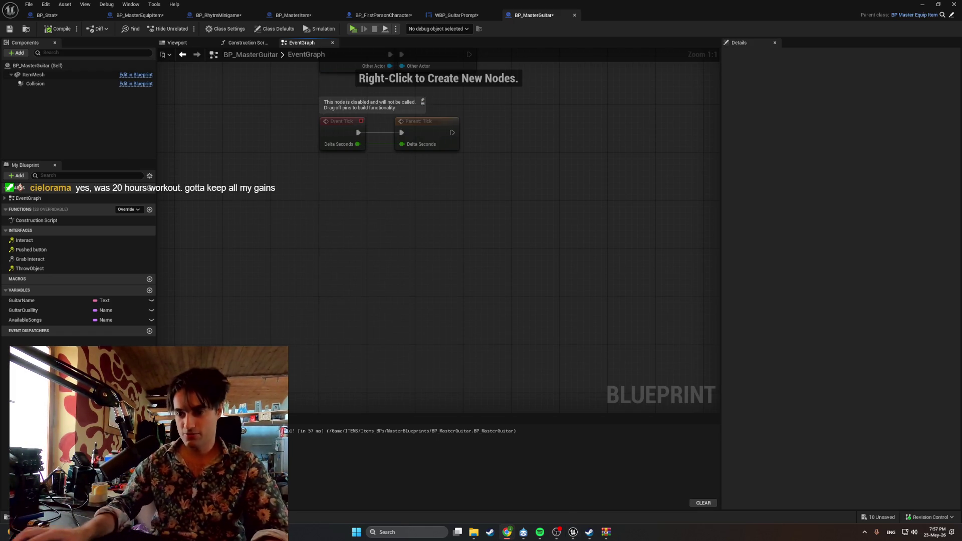
click(507, 532)
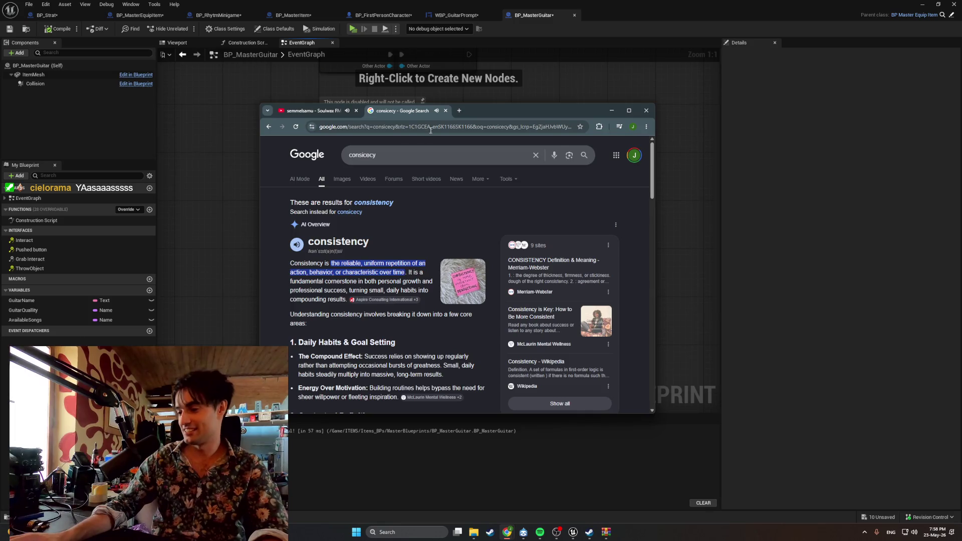
click(310, 110)
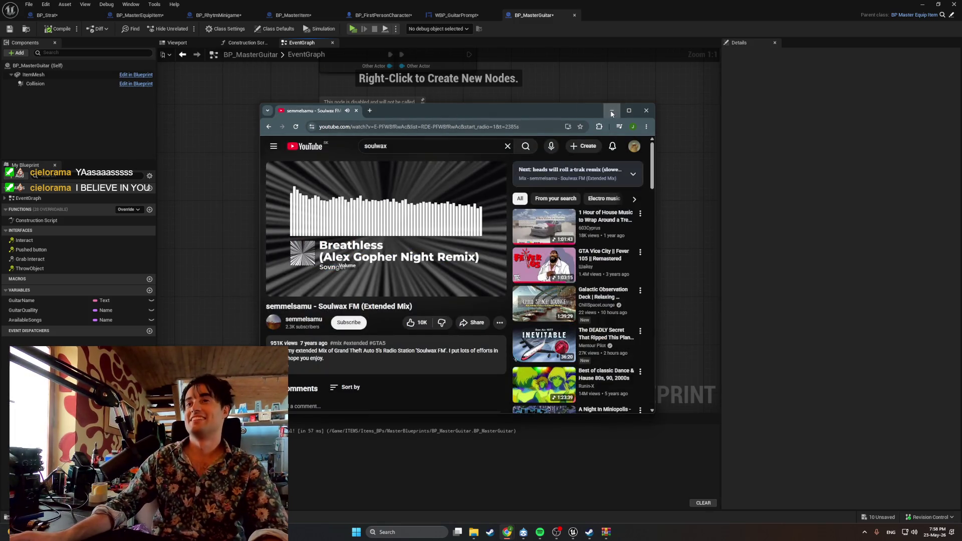
click(611, 110)
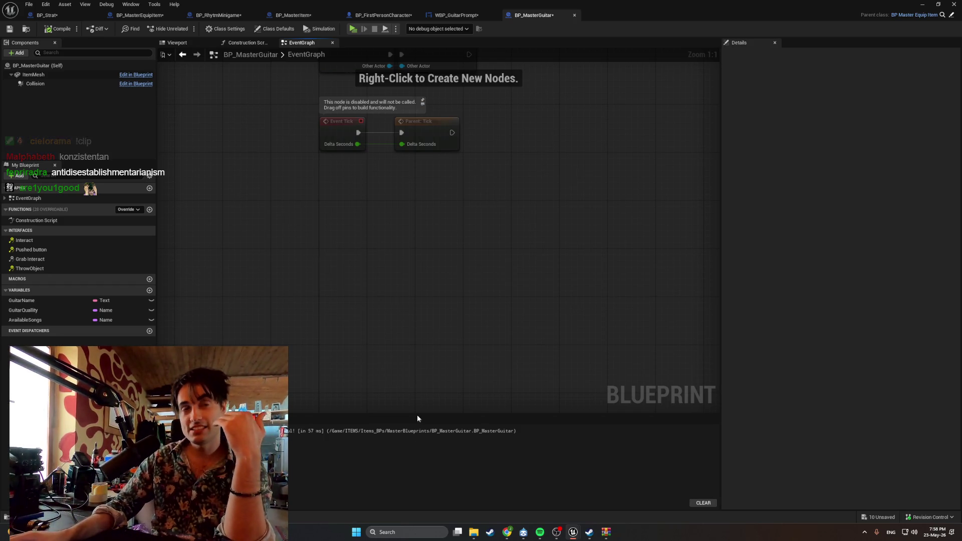
mouse_move(507, 532)
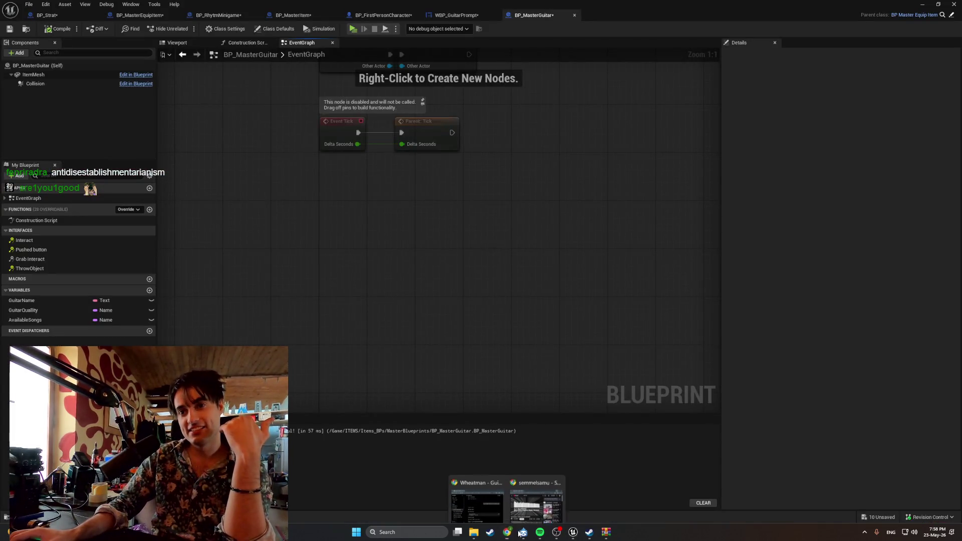
click(540, 503)
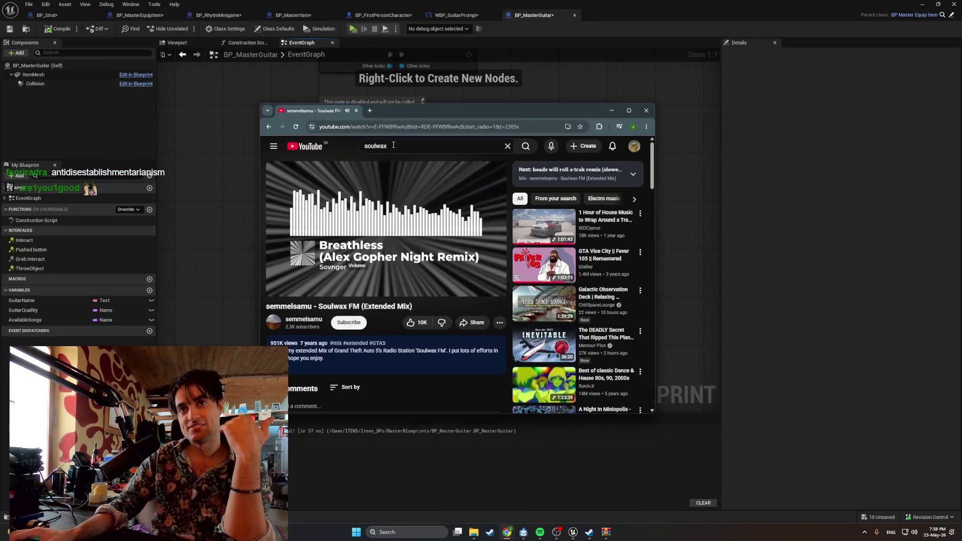
key(ctrl+t)
text(con s)
key(BackSpace)
key(BackSpace)
text(sicecy)
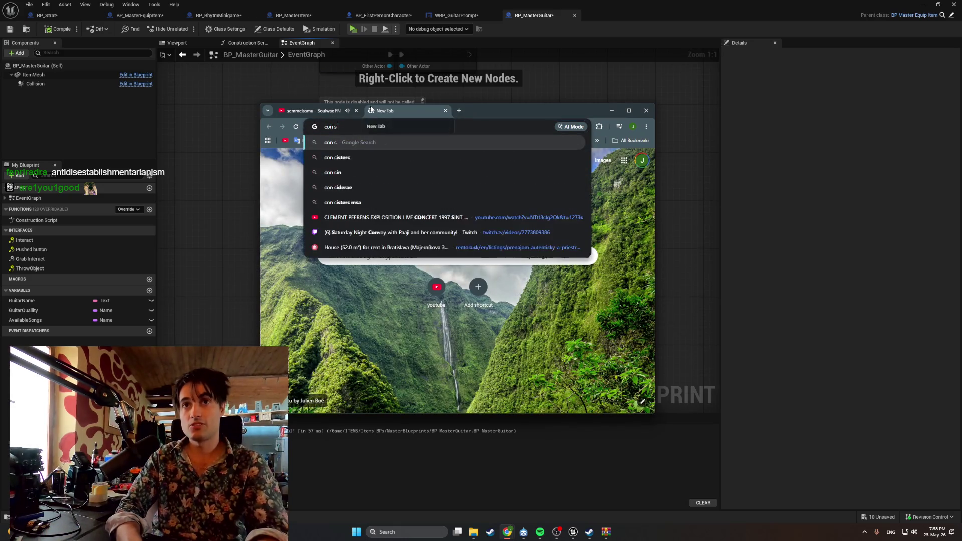
key(Return)
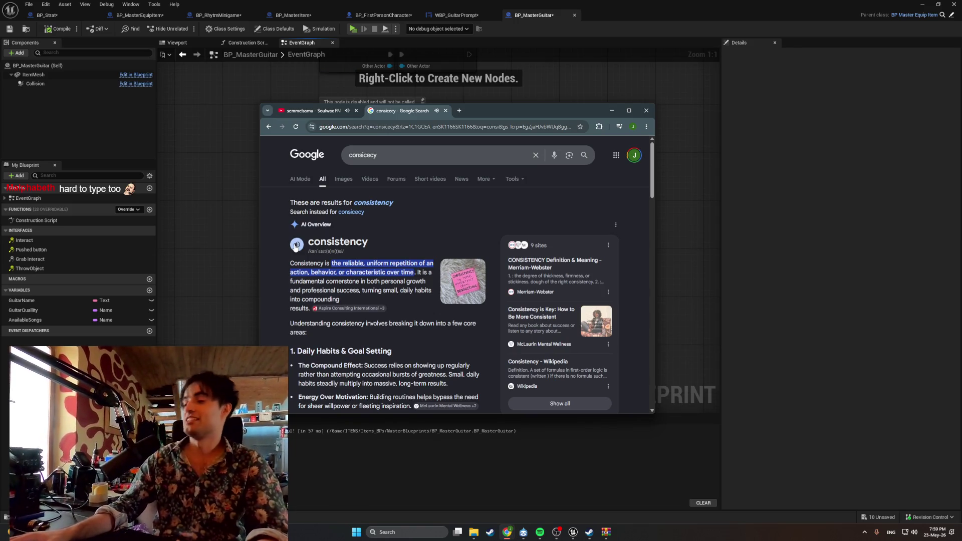
click(447, 110)
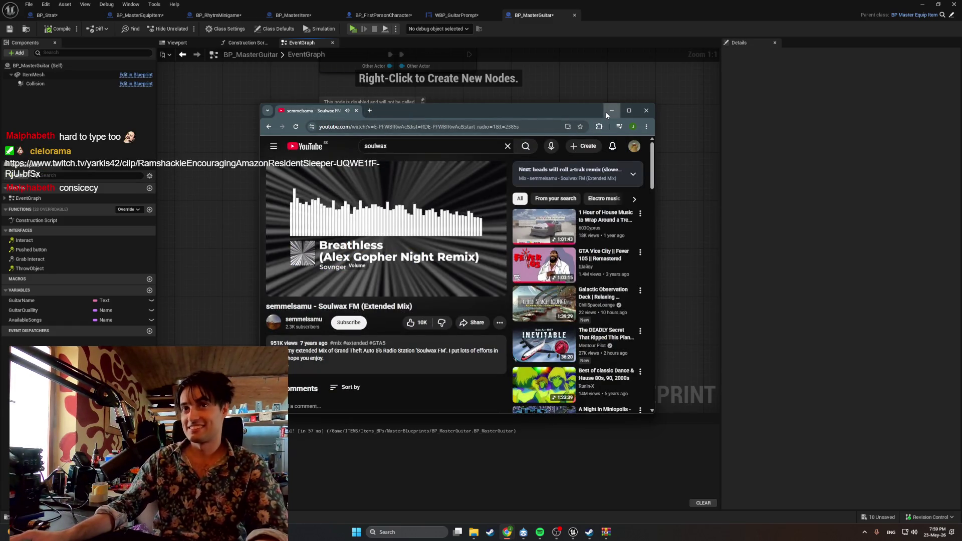
click(612, 111)
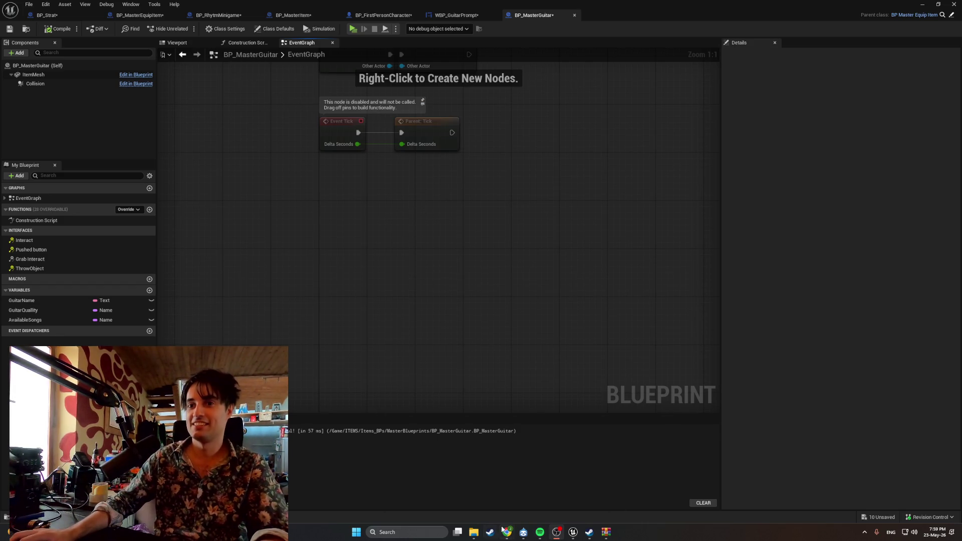
Bring the YouTube Chrome window in front of the event graph and move it lower on screen
mouse_move(508, 531)
click(509, 512)
drag(368, 111, 408, 197)
Search Google for 'conscientiousness' in a new browser tab
click(402, 198)
text(conscientiousness)
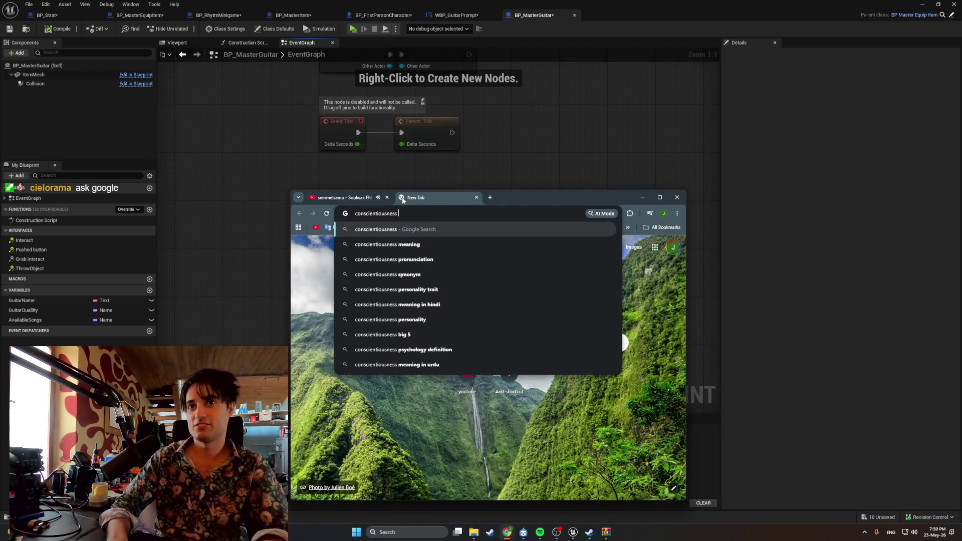
key(Return)
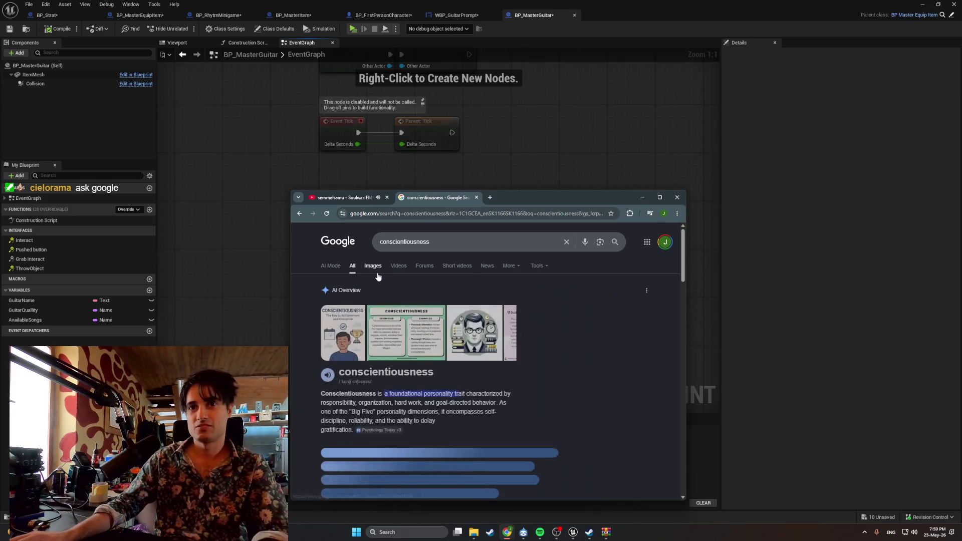
scroll(351, 296, down, 2)
Play the pronunciation of conscientiousness several times, then open another new tab
click(329, 300)
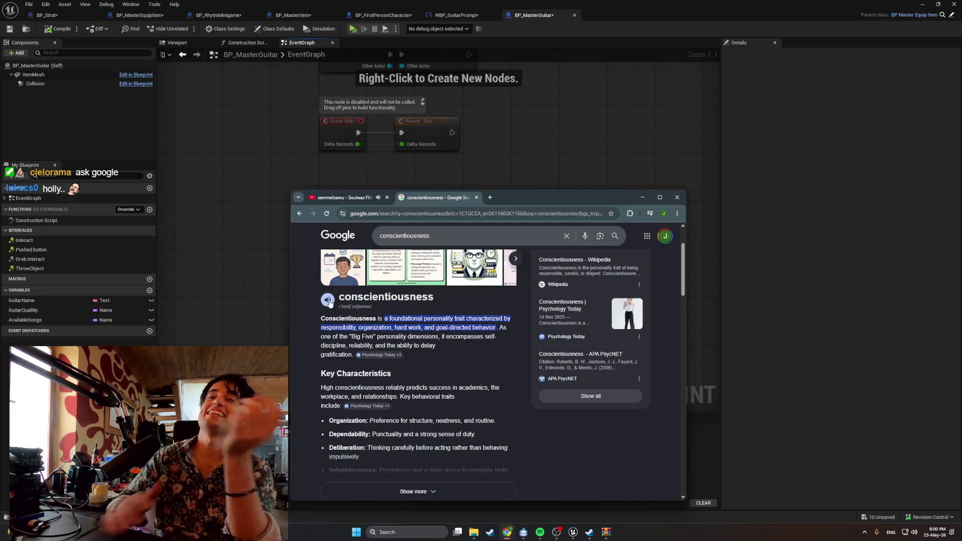
click(329, 301)
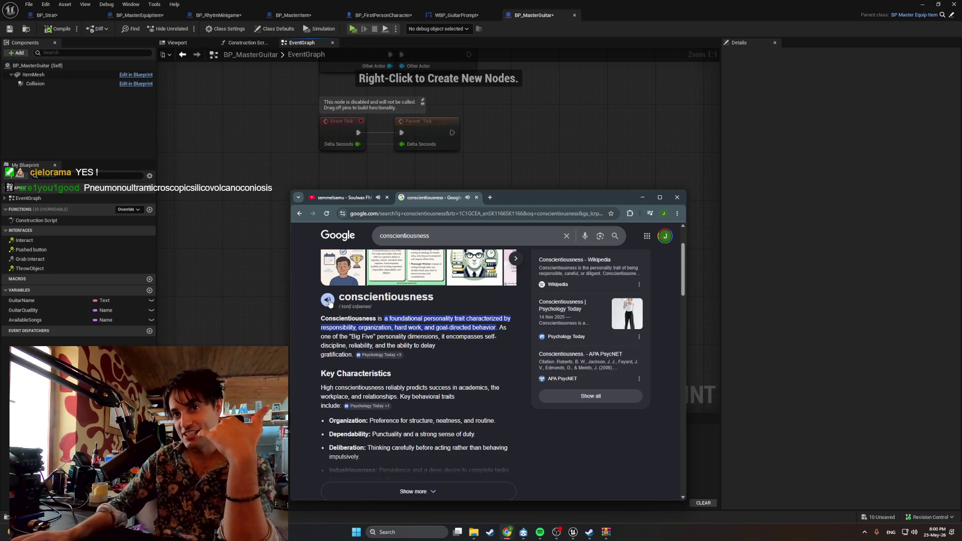
drag(378, 297, 403, 296)
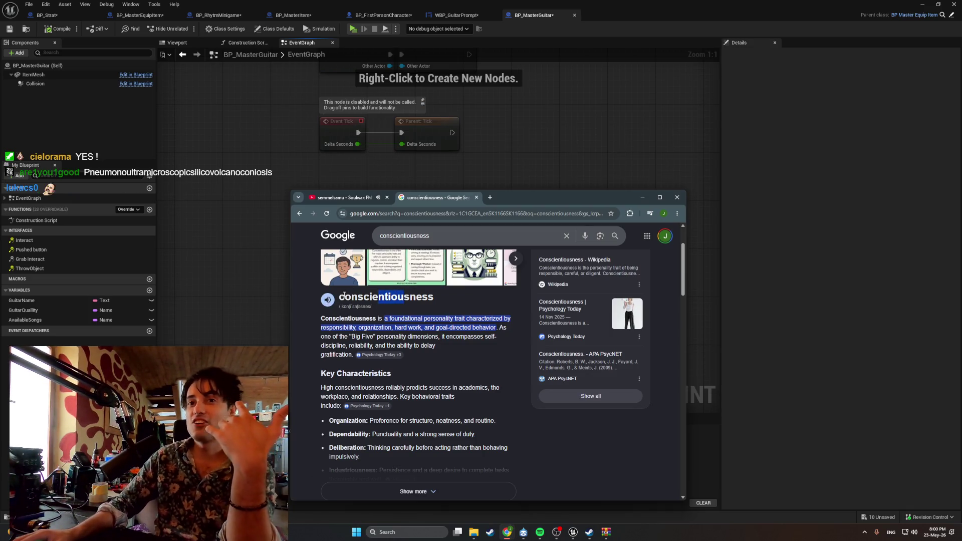
drag(358, 297, 411, 300)
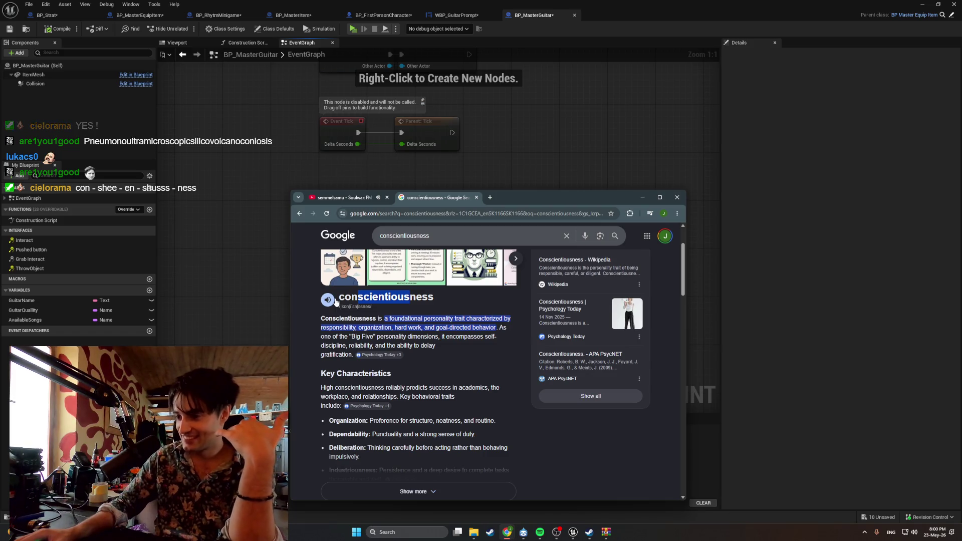
click(391, 299)
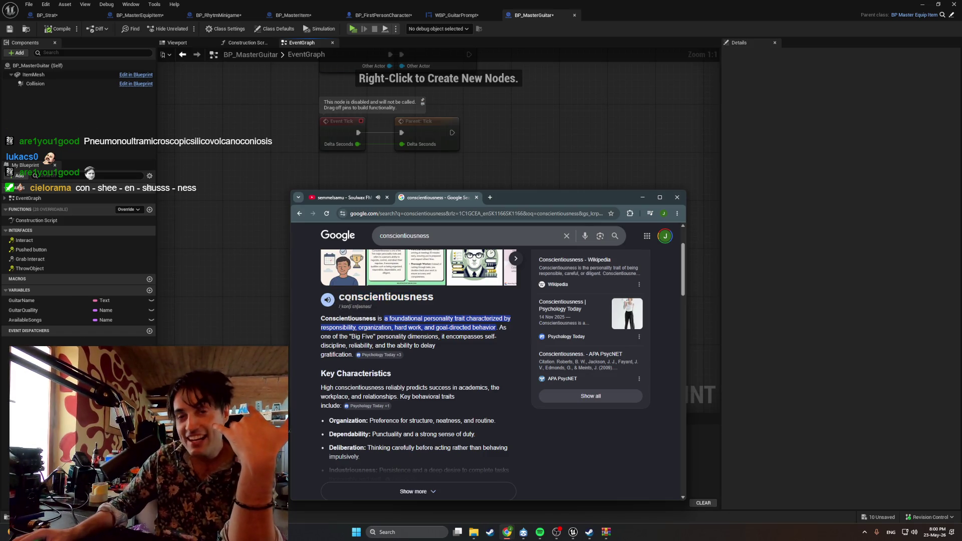
click(328, 301)
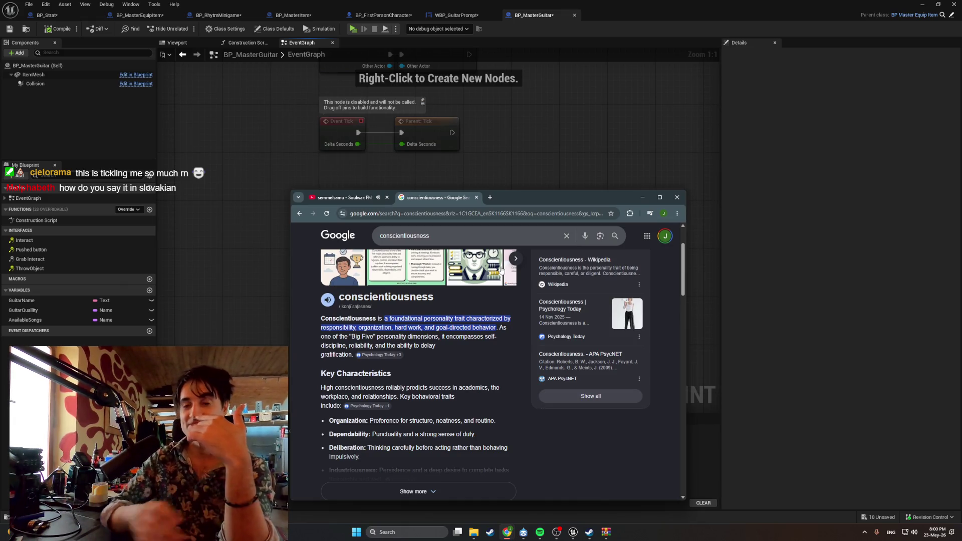
scroll(451, 311, up, 1)
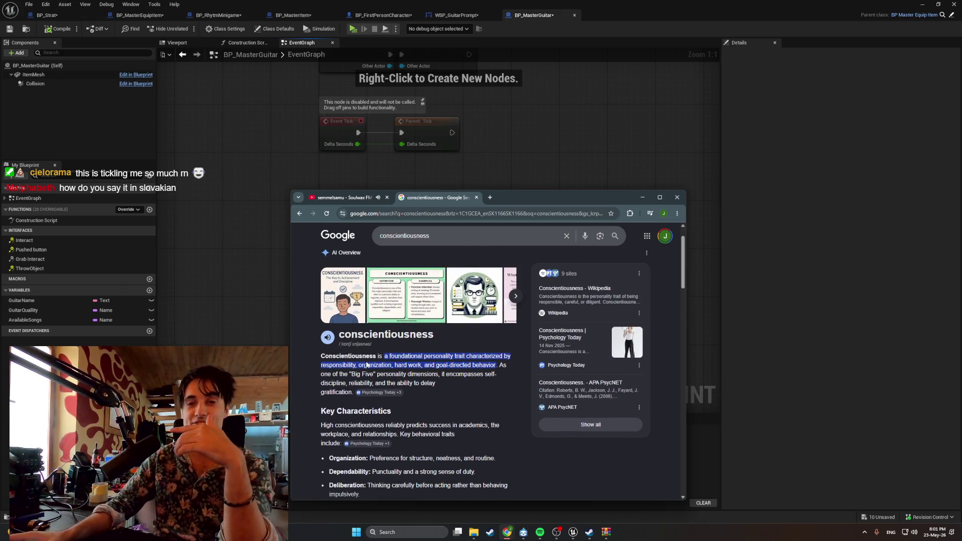
click(490, 197)
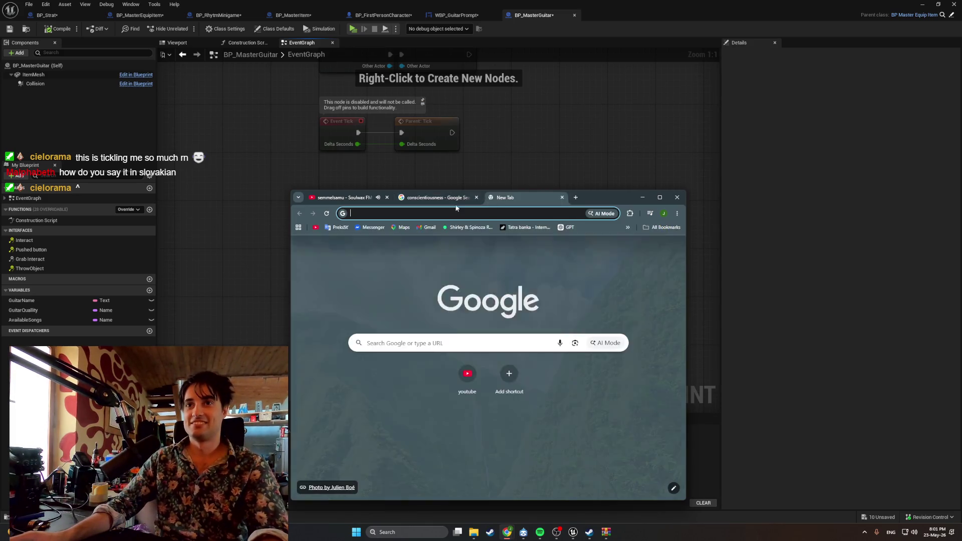
Paste 'conscientiousness' into Google Translate and listen to the Slovak 'svedomitosť'
click(340, 227)
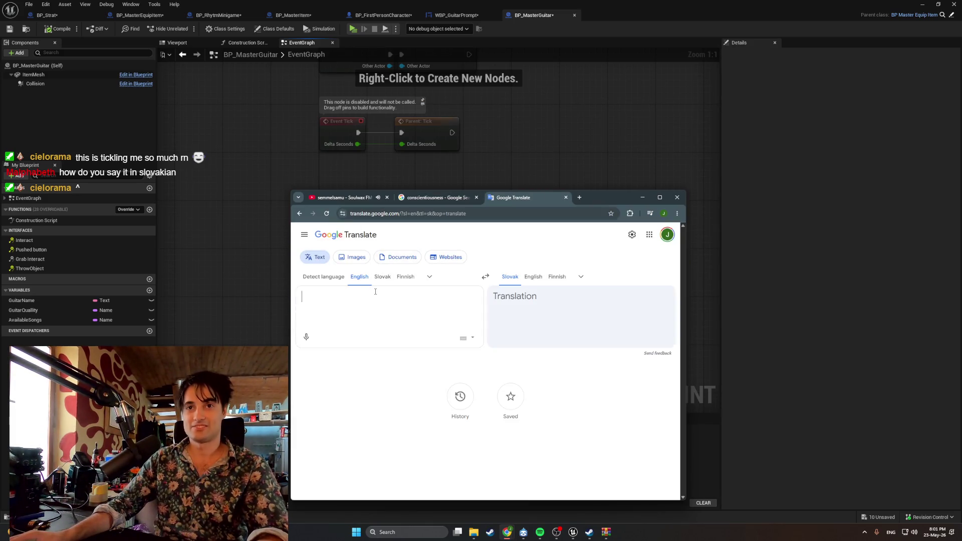
text(conscientiousness =)
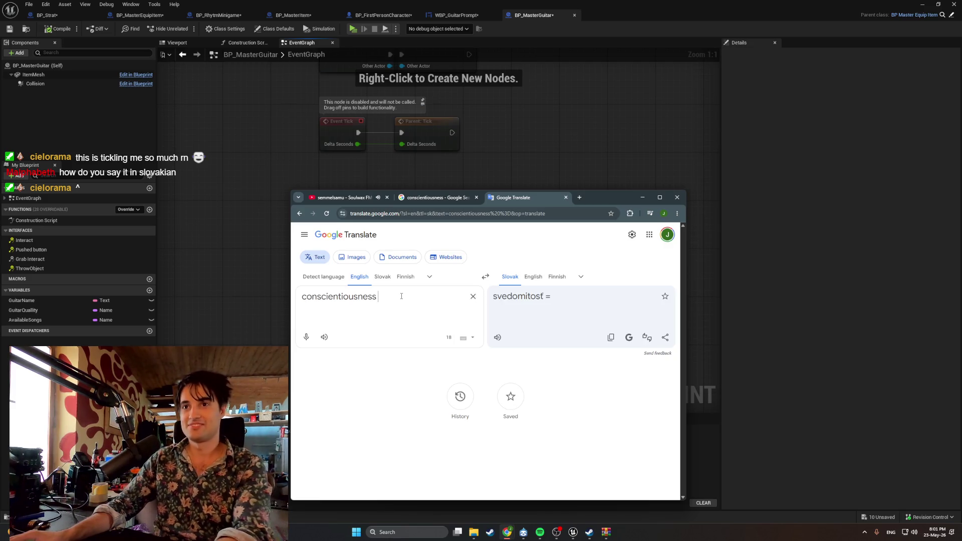
key(BackSpace)
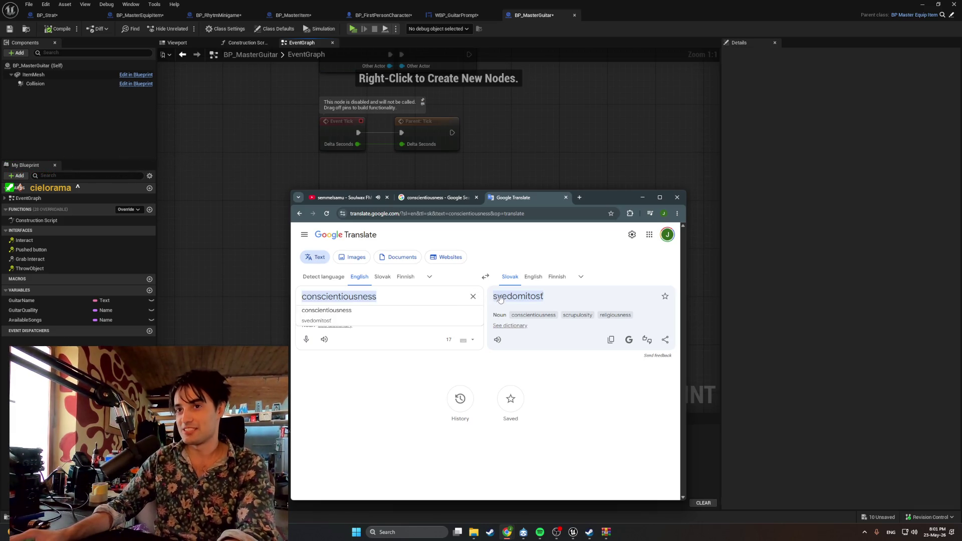
click(502, 341)
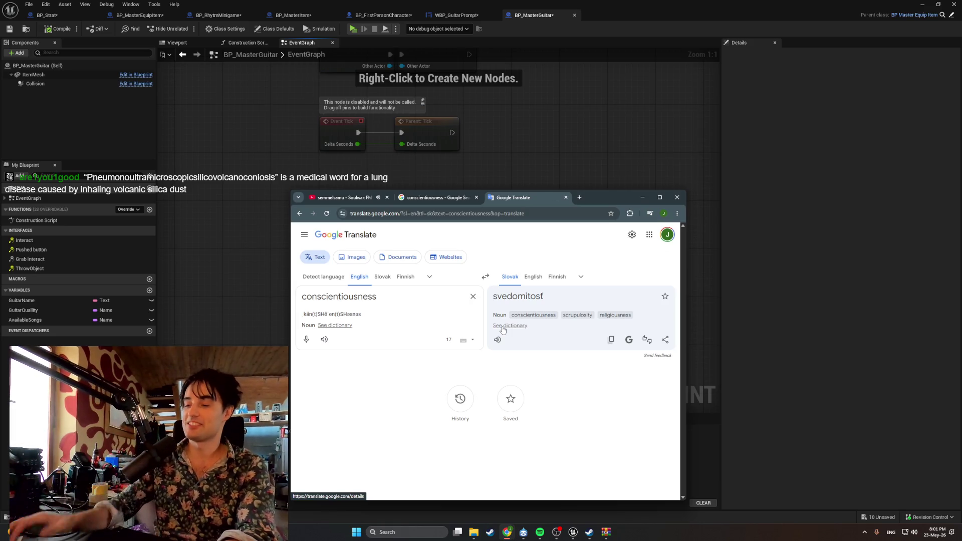
triple_click(509, 299)
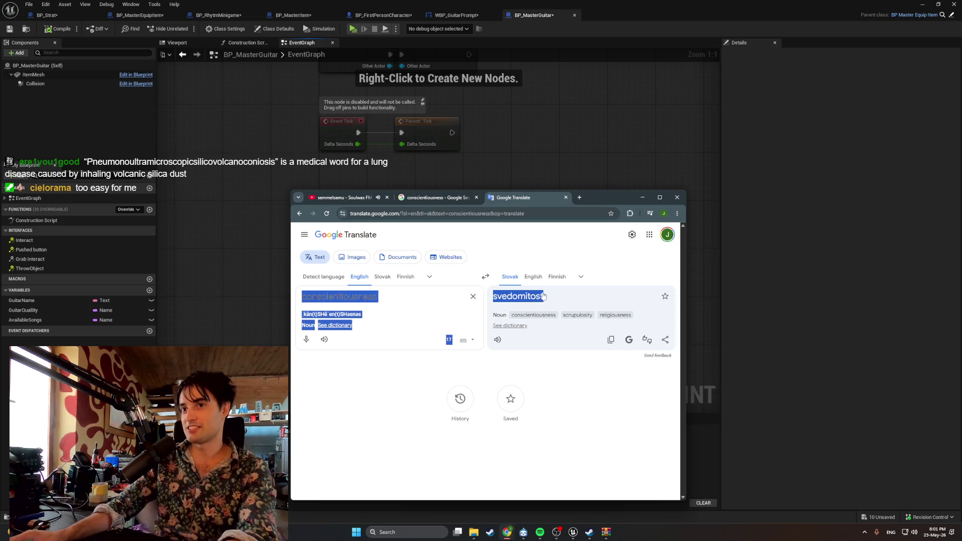
click(426, 306)
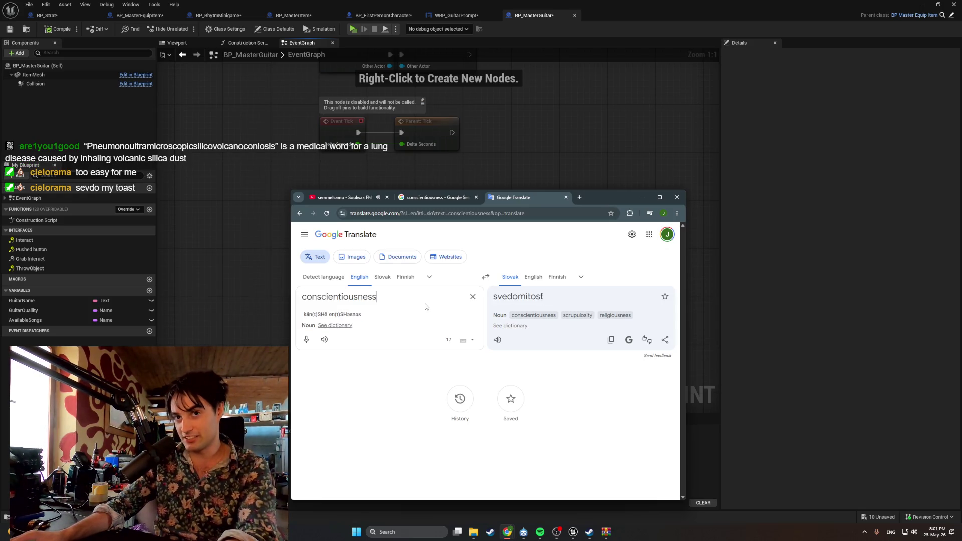
Try switching the keyboard layout to Slovak, deleting the stray characters typed while testing
text(T)
key(alt+space)
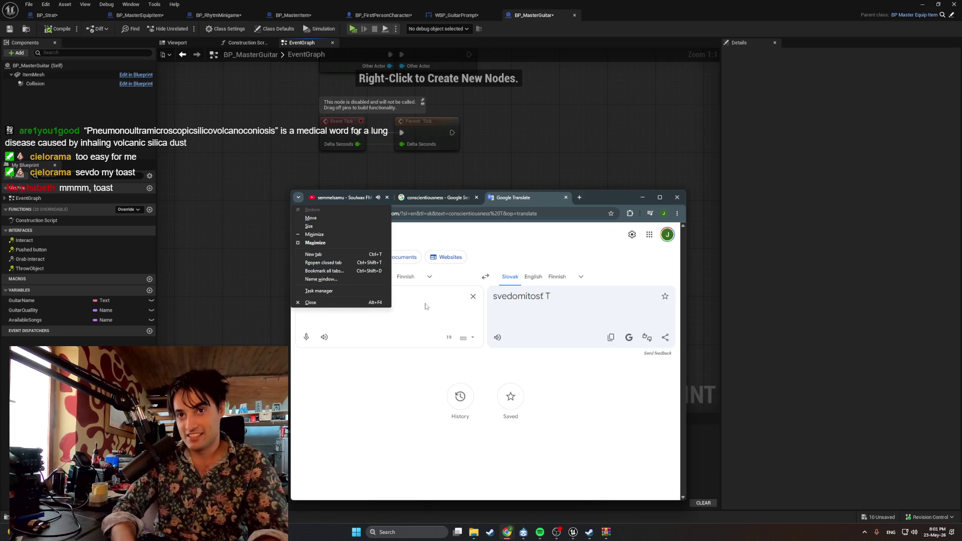
key(Escape)
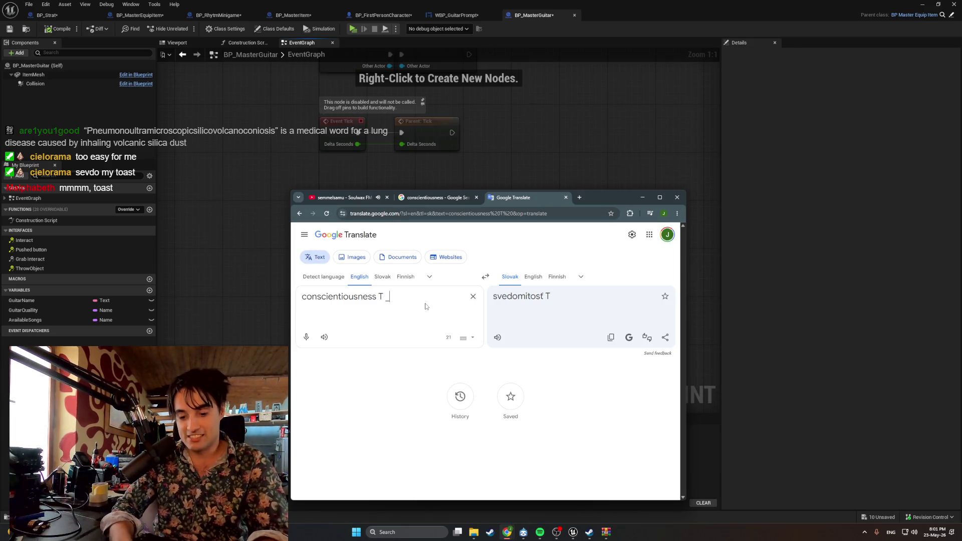
text(_)
key(alt)
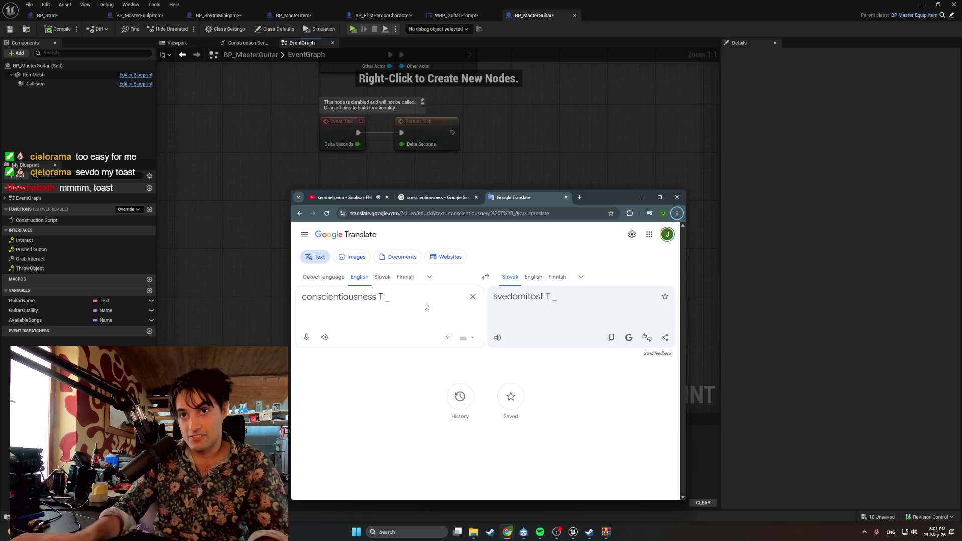
key(alt+shift)
text(5?)
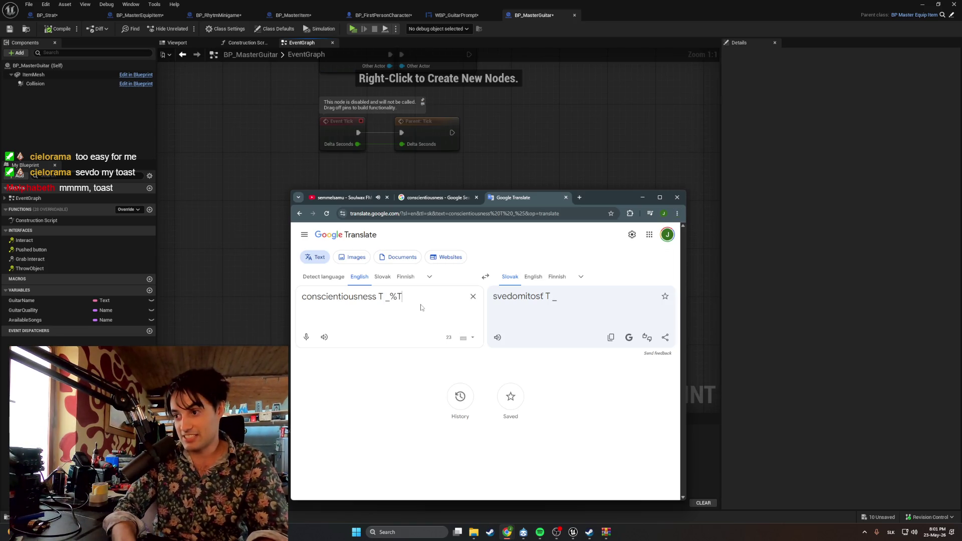
key(BackSpace)
key(BackSpace)
key(alt+shift)
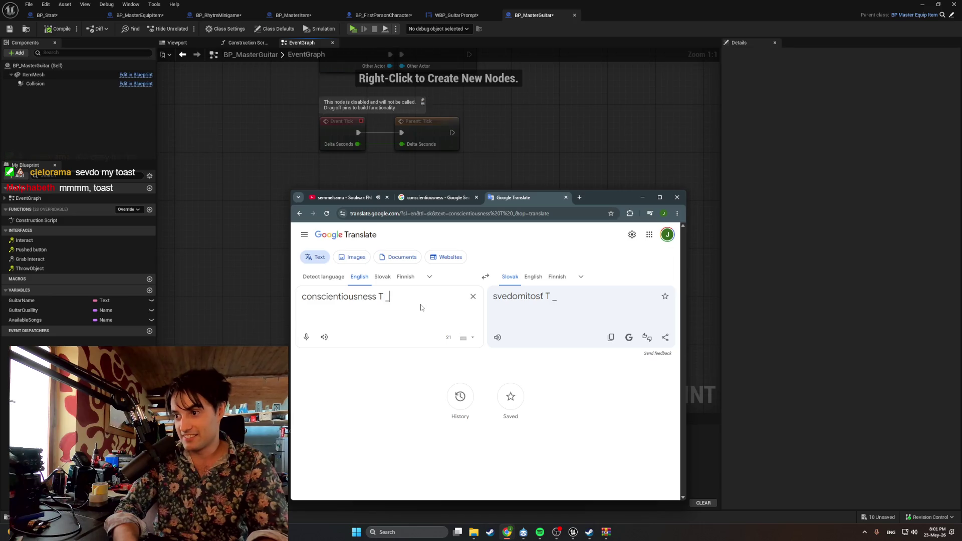
Switch the input language to Slovak again, removing the '5?' test characters each time
key(alt+shift)
key(alt+space)
key(Escape)
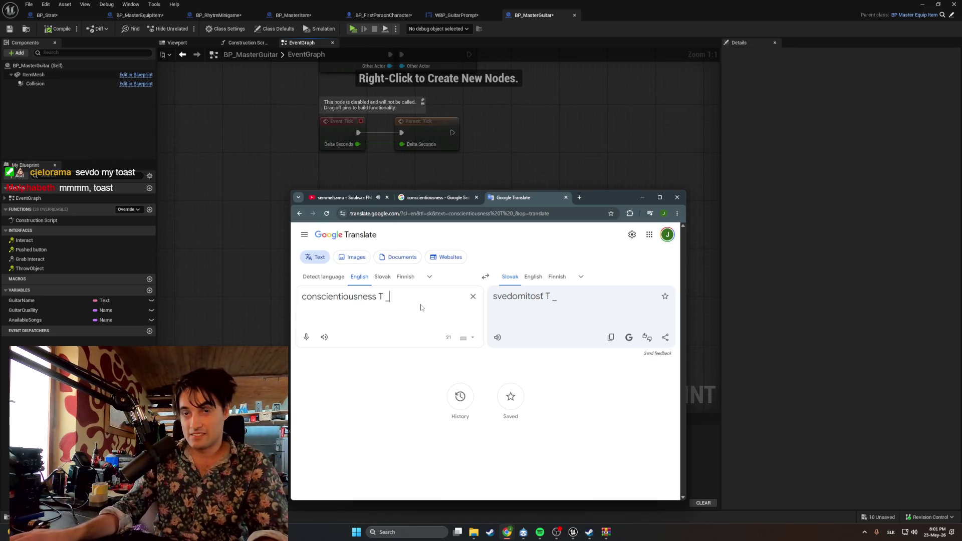
text(5?)
key(BackSpace)
key(BackSpace)
text(5?)
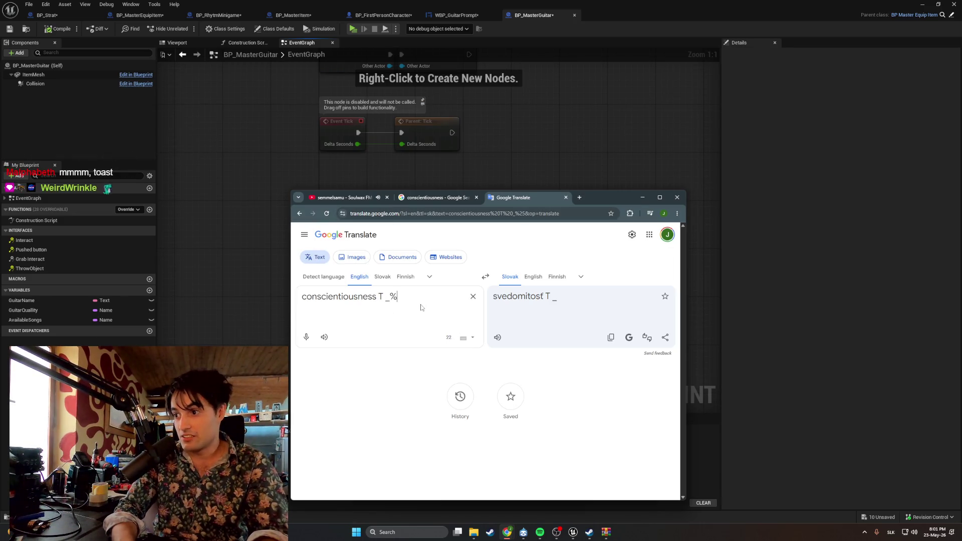
key(BackSpace)
key(BackSpace)
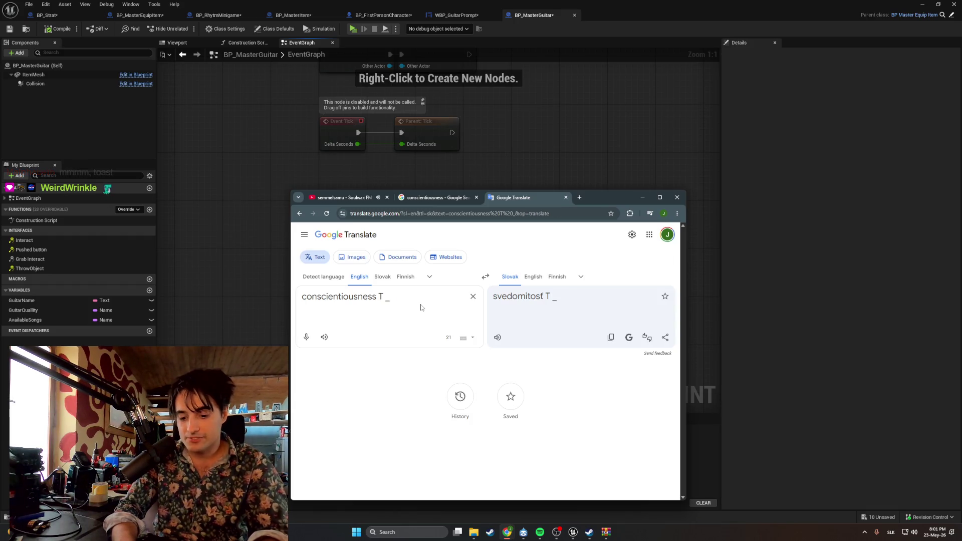
Type the test letters 'Ť T Ť T…' after the word, then strip the trailing Ť characters
text(Ť)
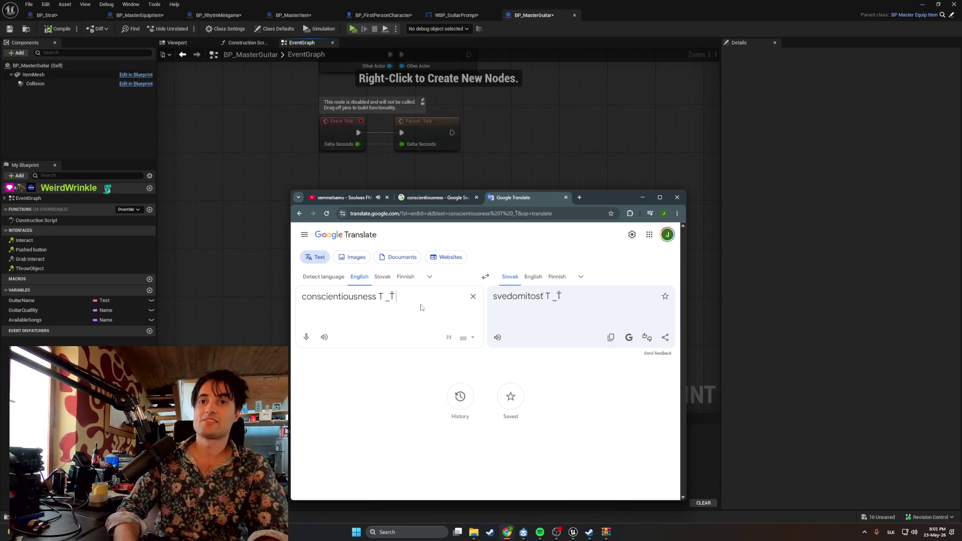
text( T)
text( Ť )
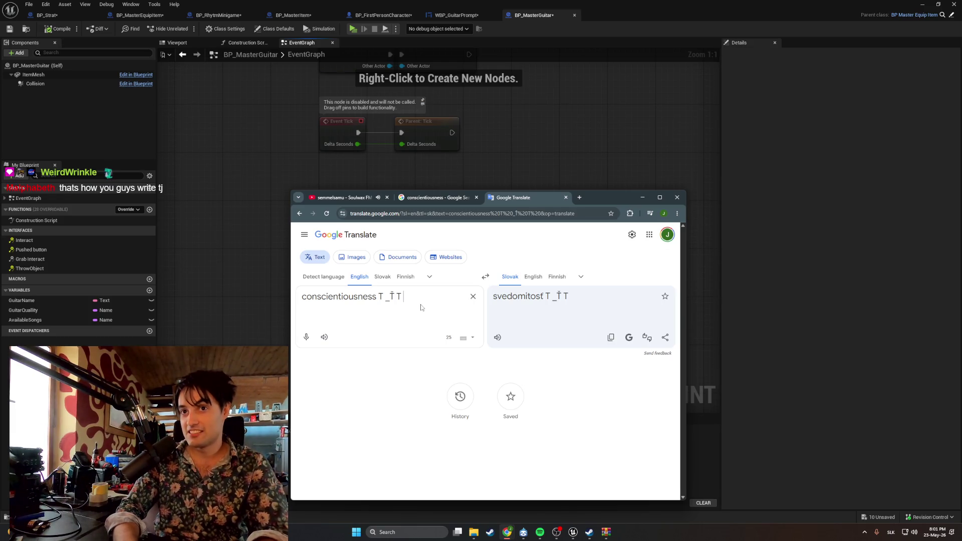
text(T Ť T )
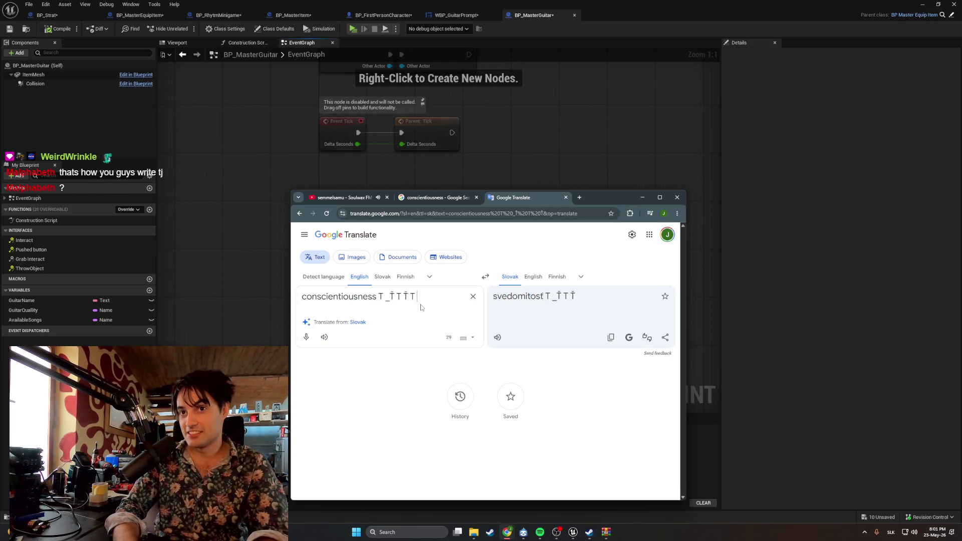
text(Ť TˇŤŤŤŤ)
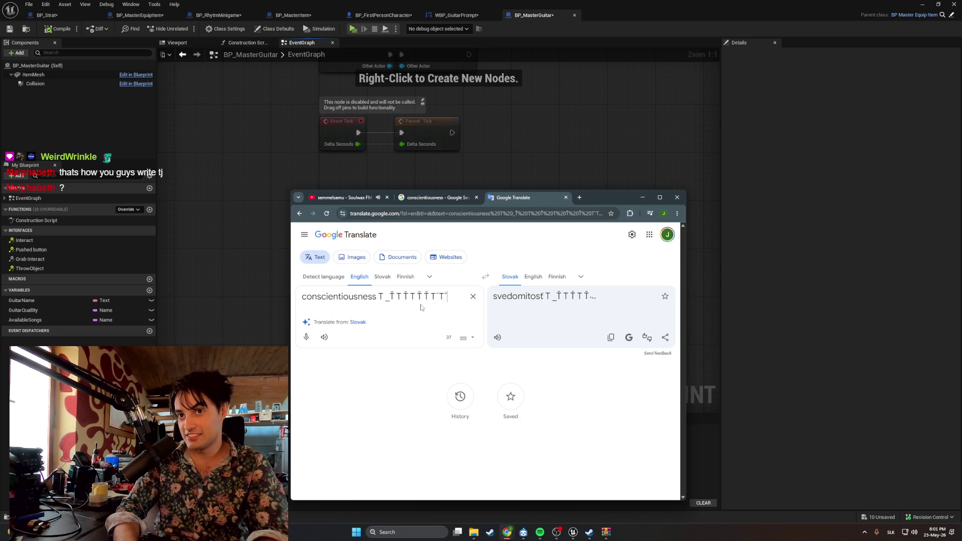
key(BackSpace)
text(ŤŤŤ)
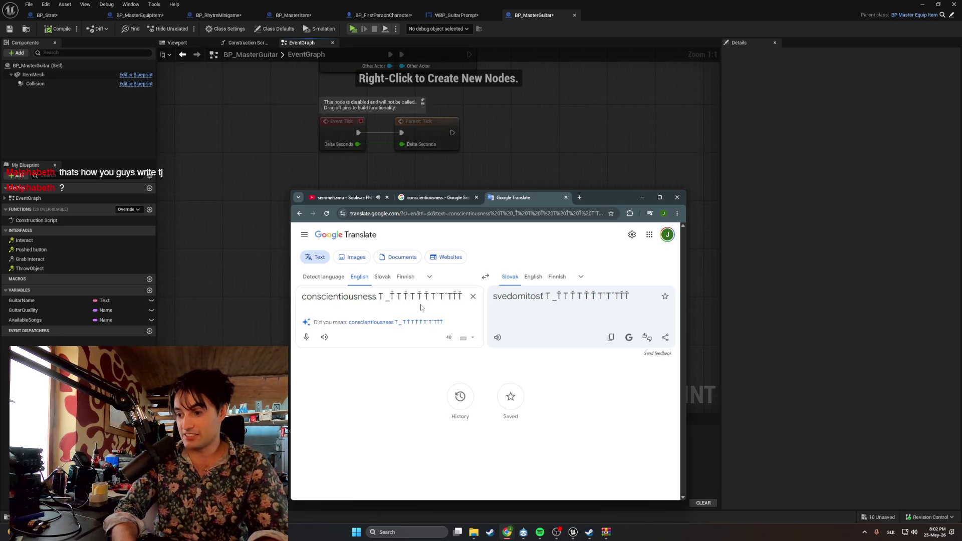
key(BackSpace)
key(BackSpace)
key(BackSpace)
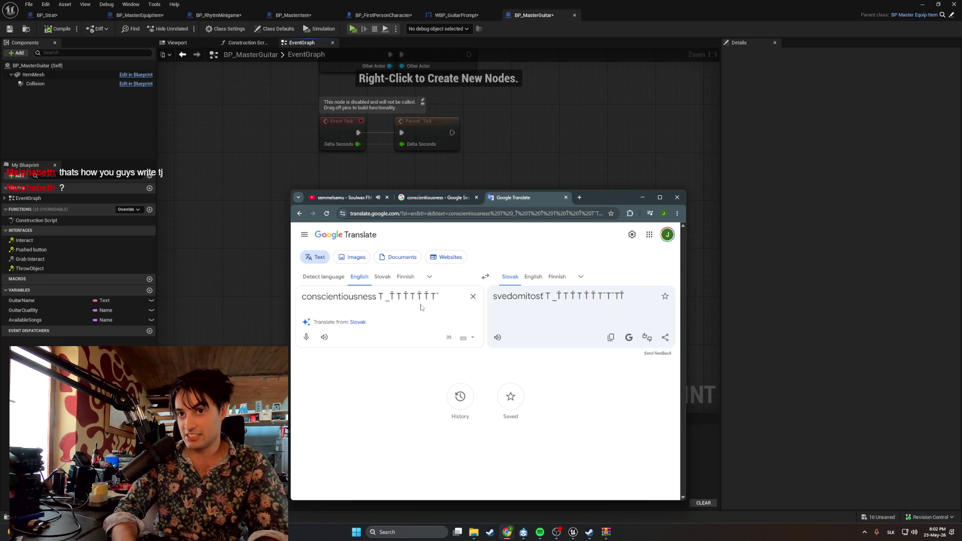
key(BackSpace)
key(BackSpace)
key(BackSpace)
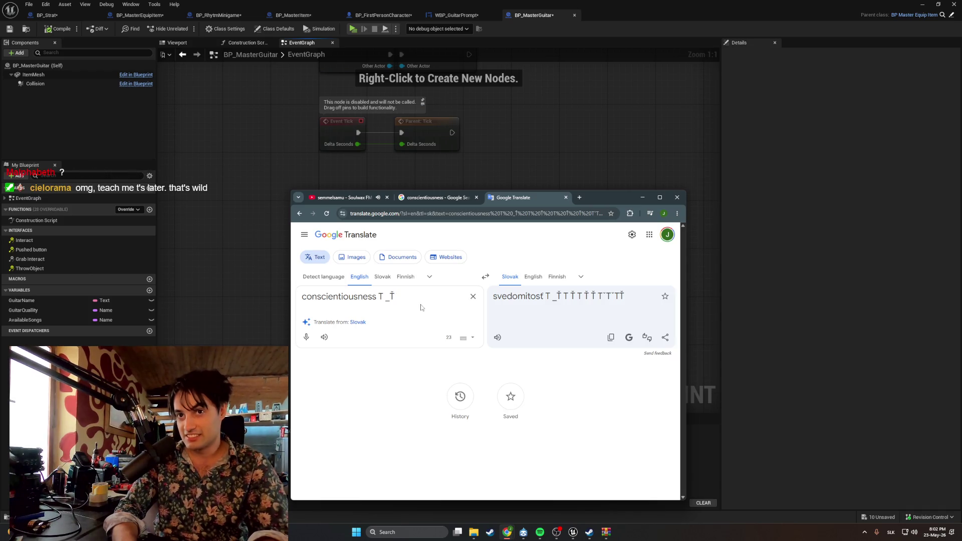
Add accented test letters 'Ď Č … Ň N' after the word, trimming the extra NN
text(Ď )
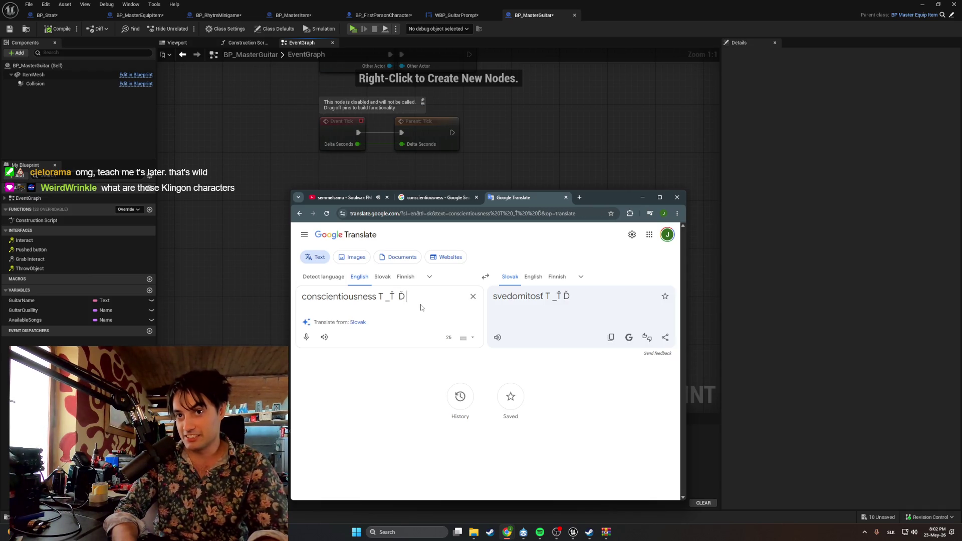
text(Č )
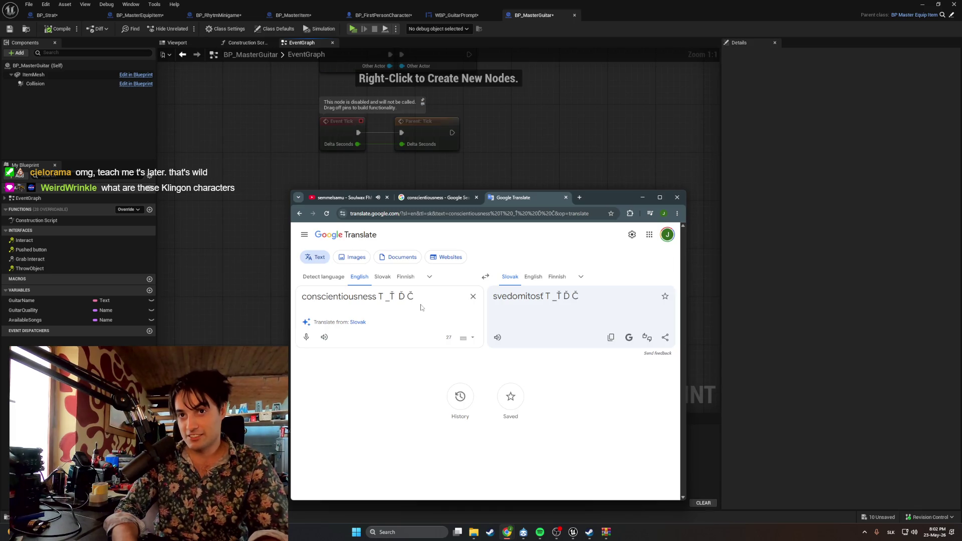
text(ch)
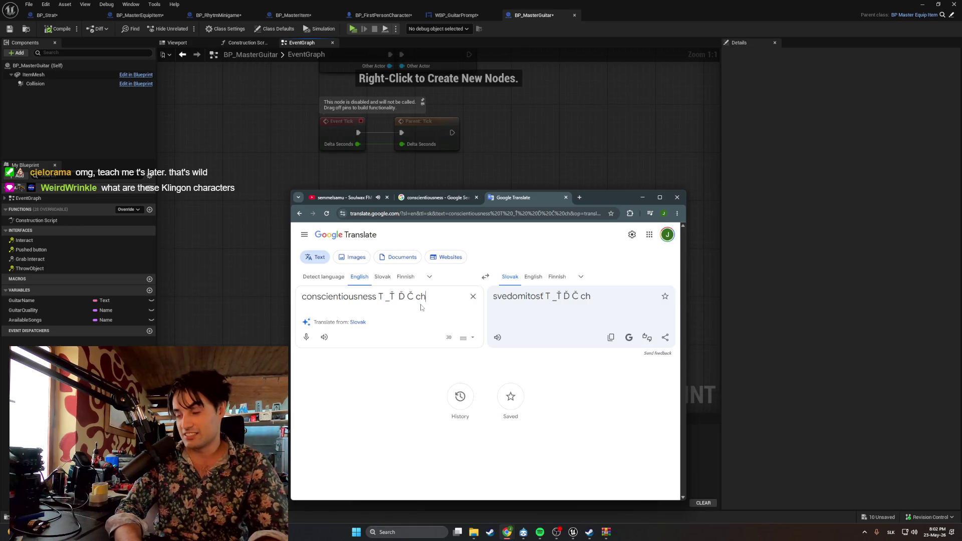
text( Č)
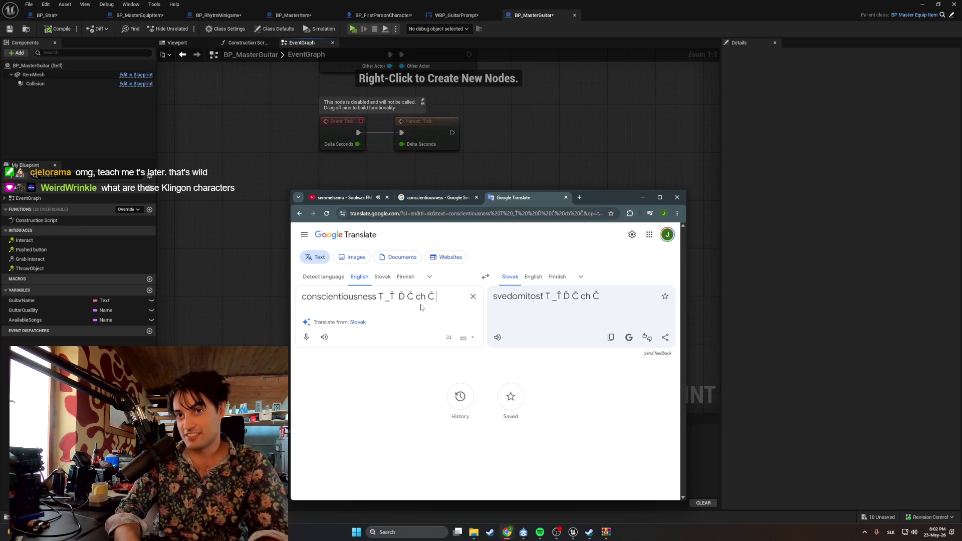
text(C Č C)
text( Č)
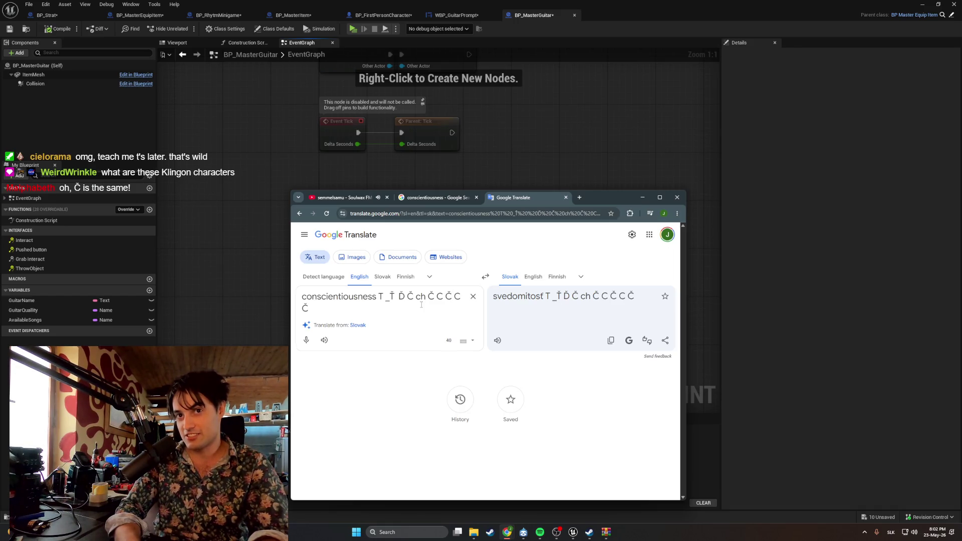
text( C Č Č)
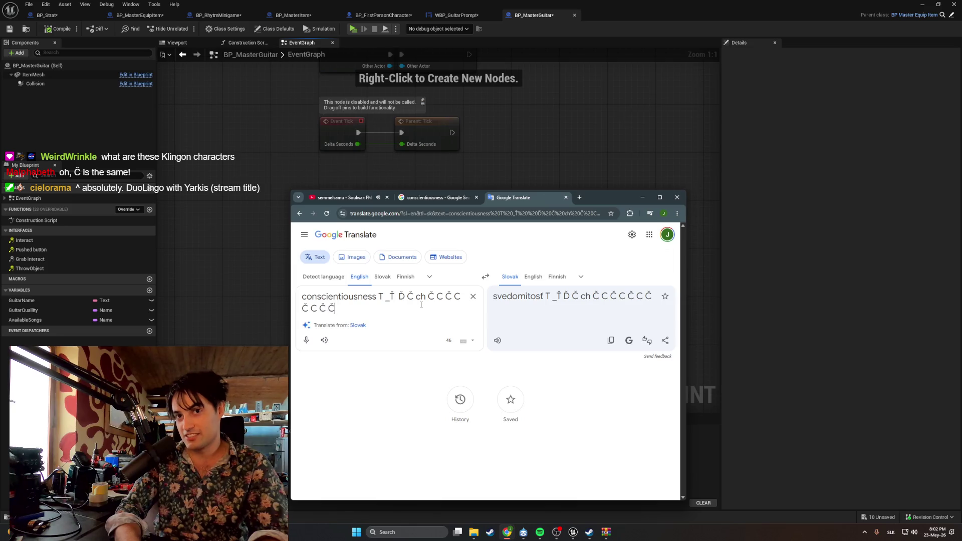
key(BackSpace)
text(C Č)
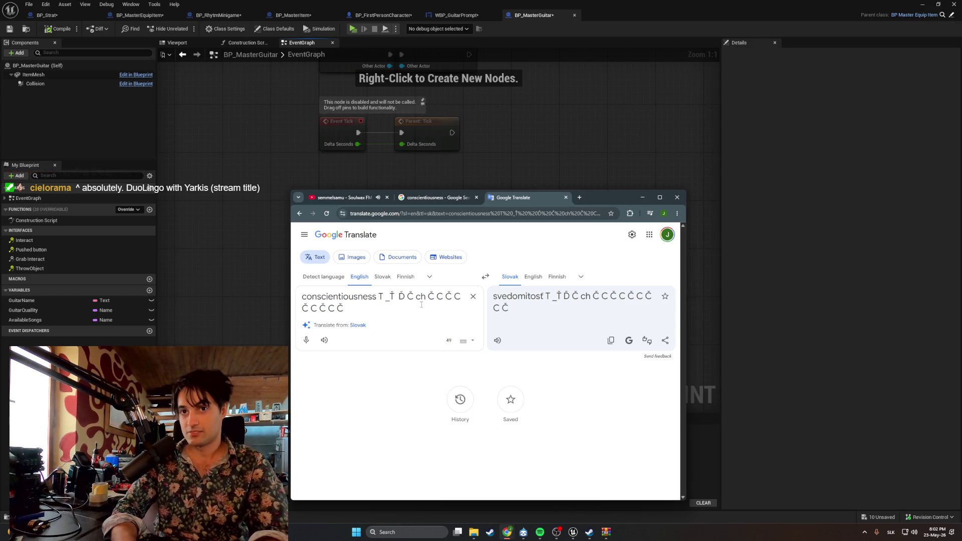
text(Ň N Ň)
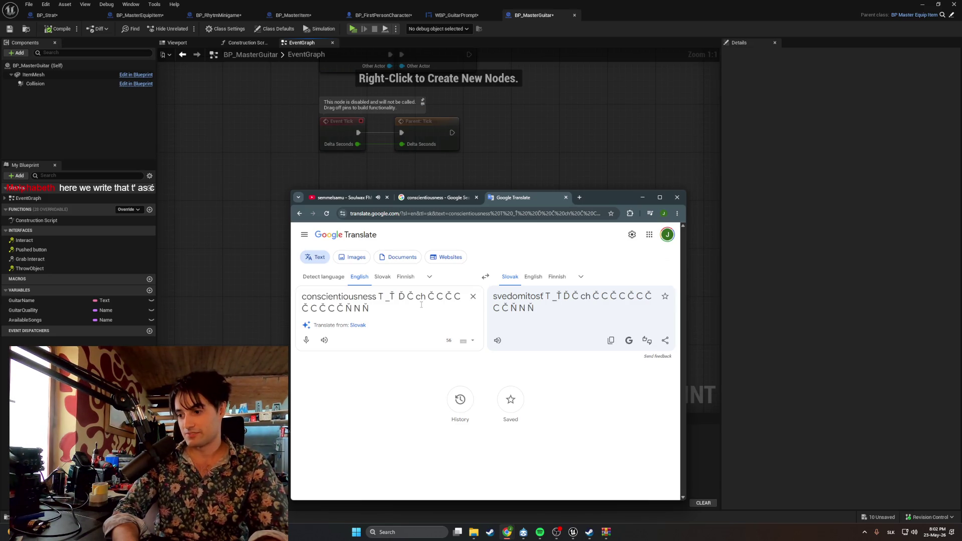
text(NN)
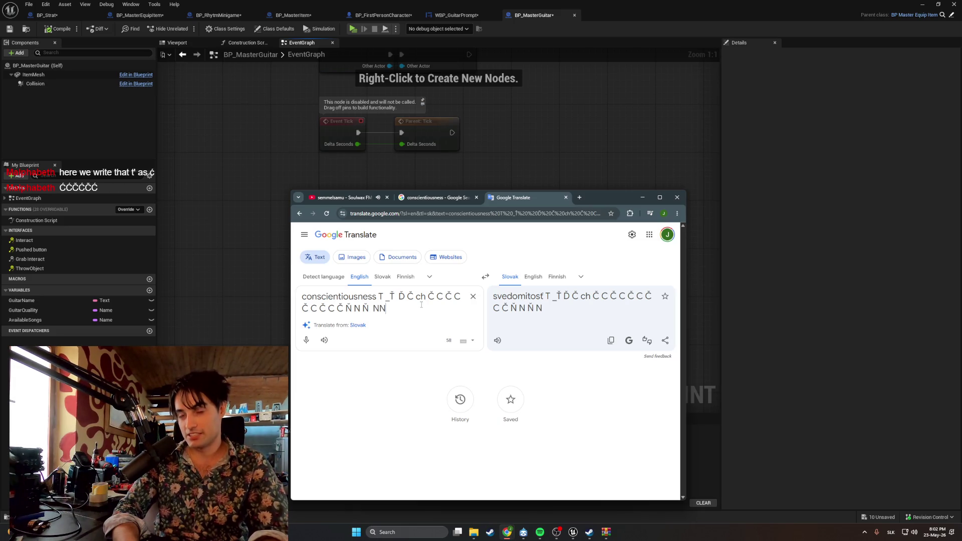
key(BackSpace)
key(BackSpace)
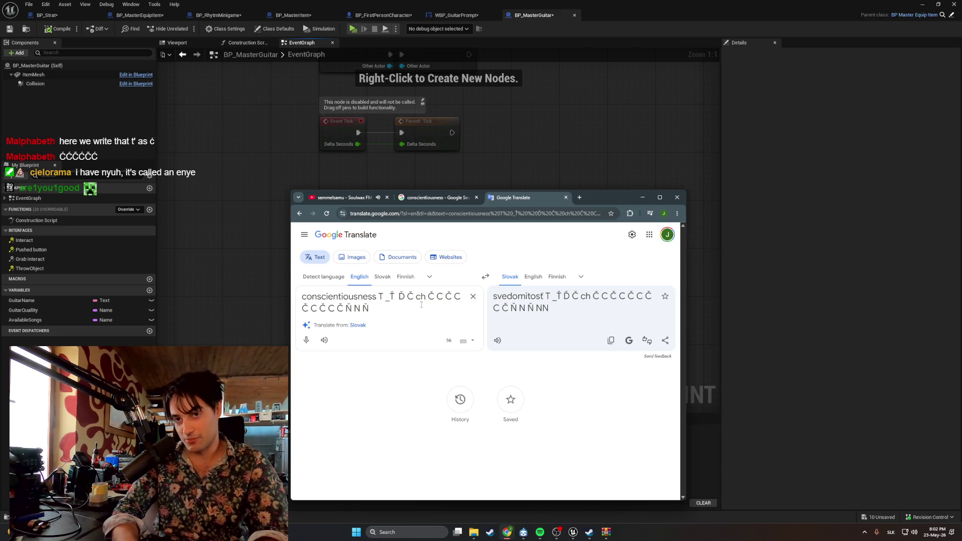
text( Ň)
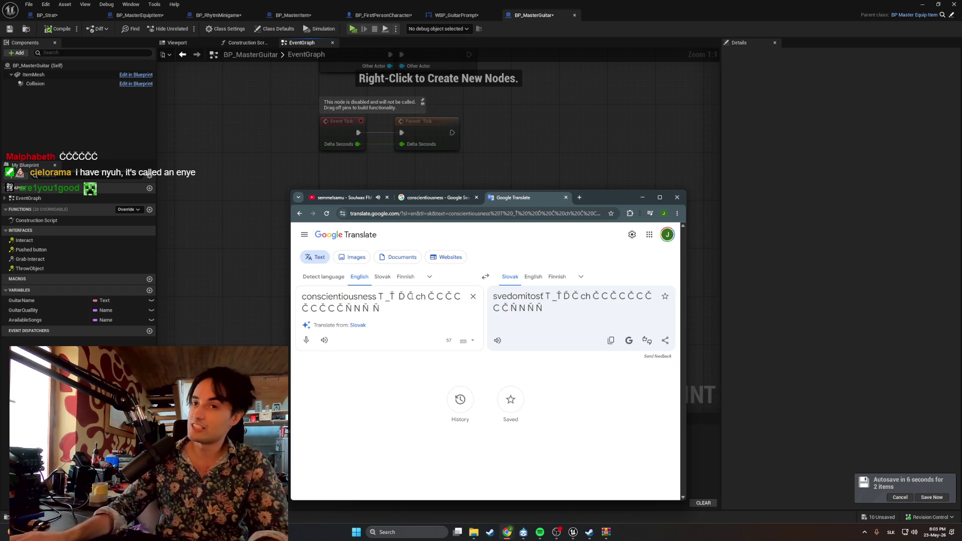
Insert a 'D' just before the Ď character and select the Ď to inspect it
key(shift+Down)
key(Left)
text(D)
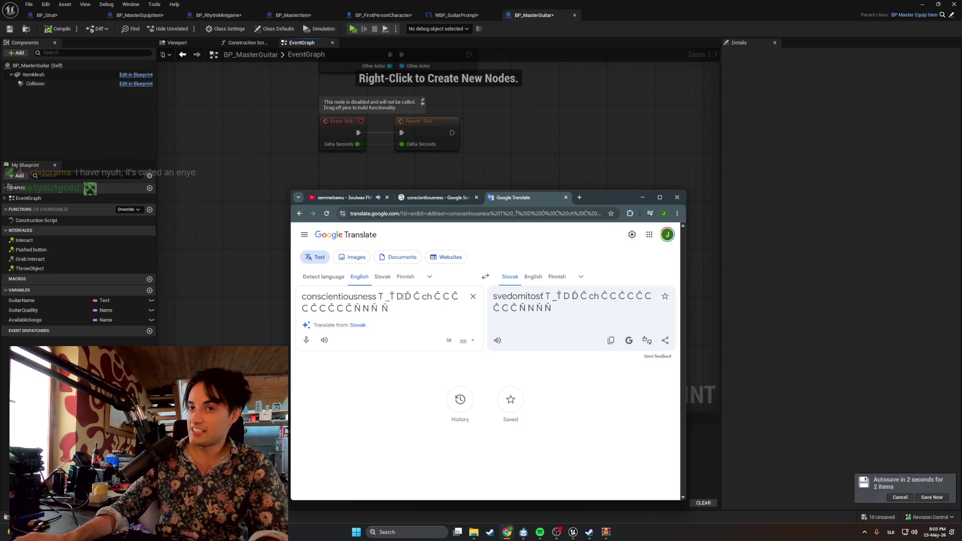
drag(405, 296, 411, 298)
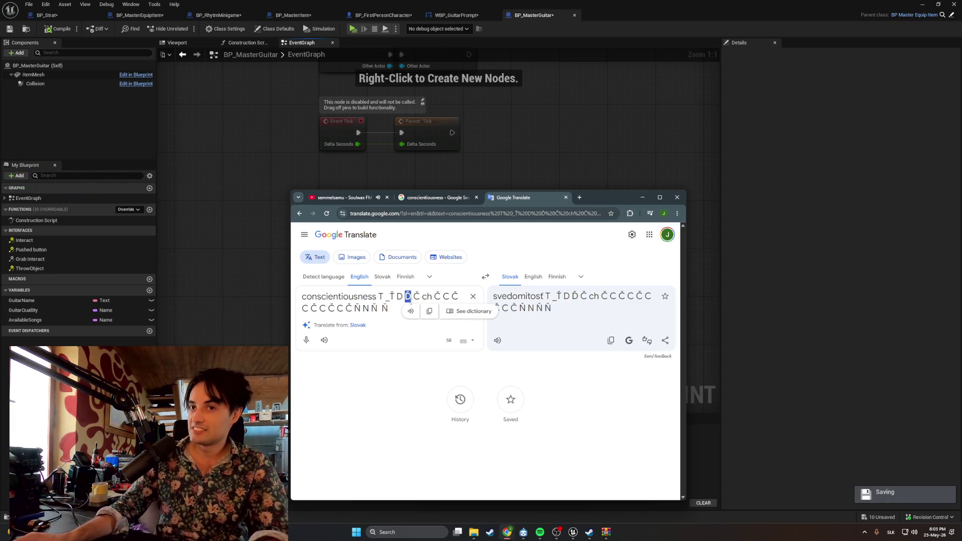
click(396, 313)
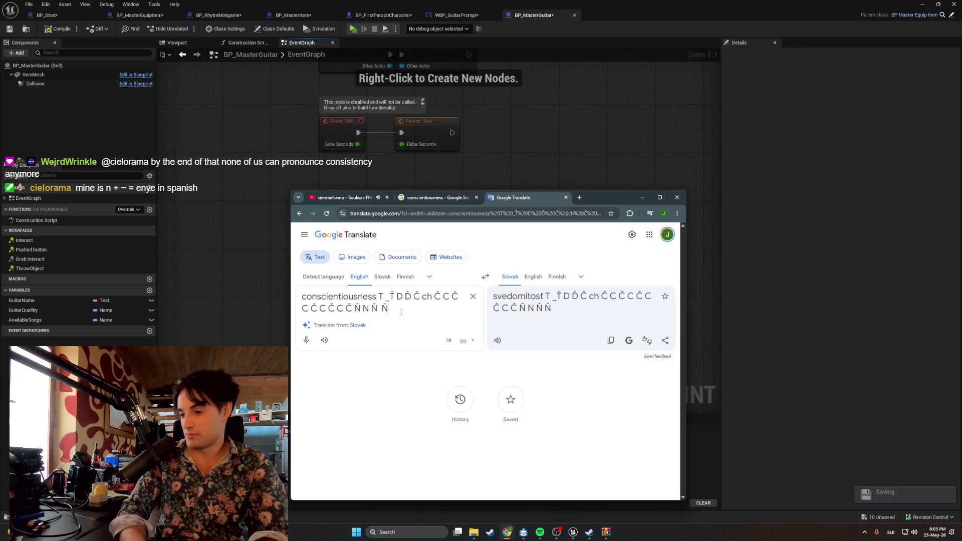
Type 'Ďakujem Thanks' and 'AKUJEM Ďakujem', then delete the trailing accented letters
text(Ďakujem Thanks)
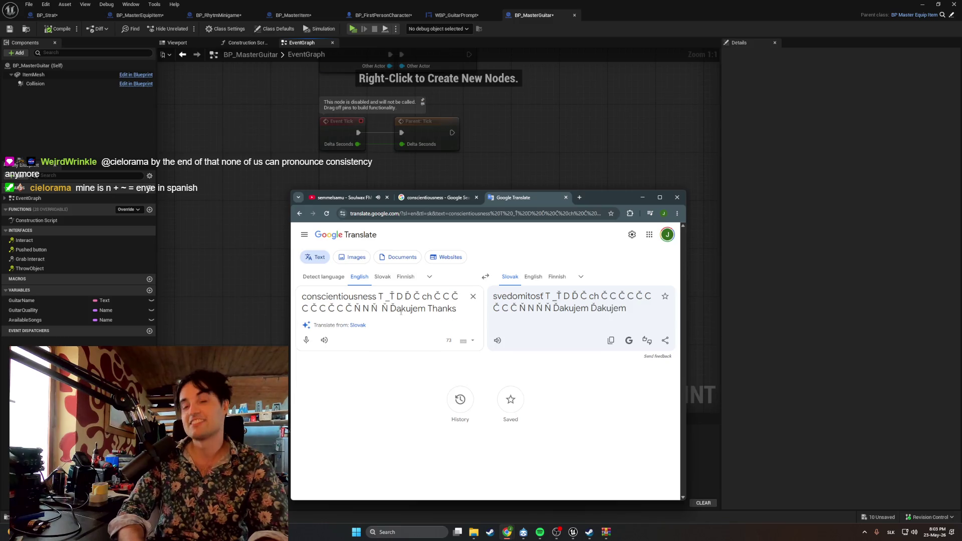
key(BackSpace)
key(BackSpace)
key(BackSpace)
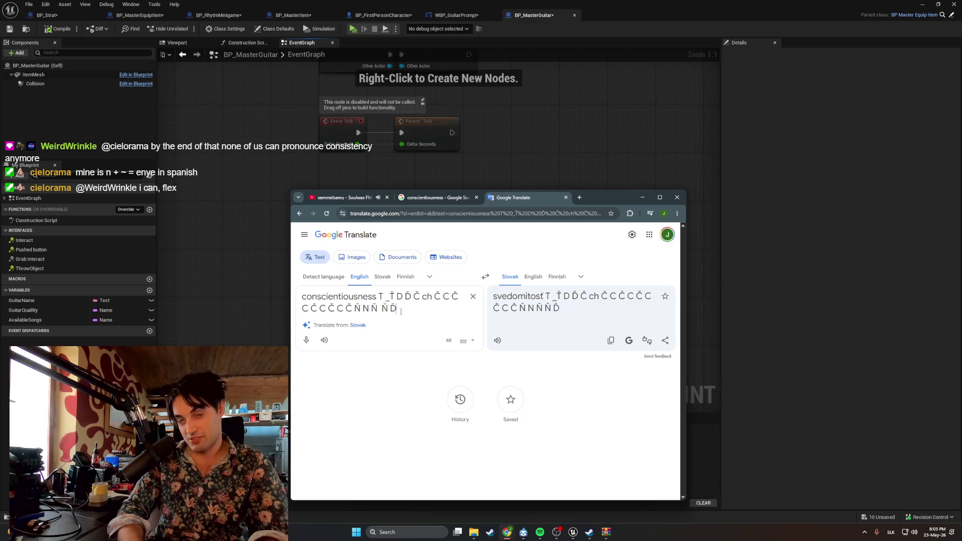
text(AKUJEM )
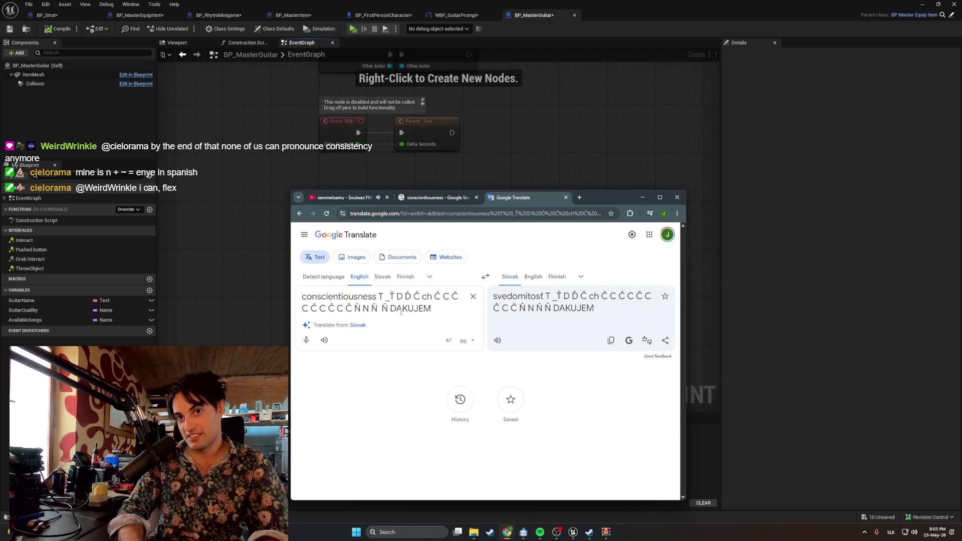
text(Ďakujem)
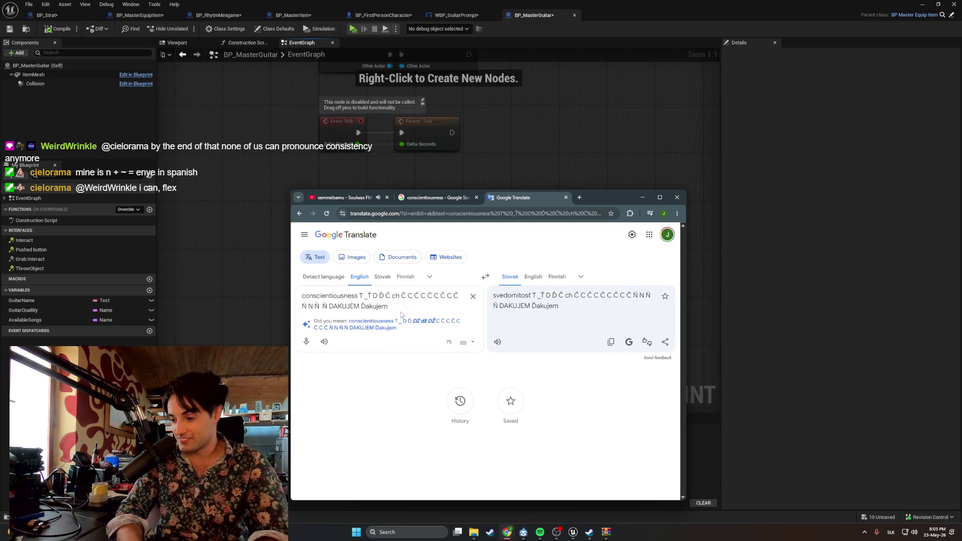
key(BackSpace)
key(BackSpace)
key(BackSpace)
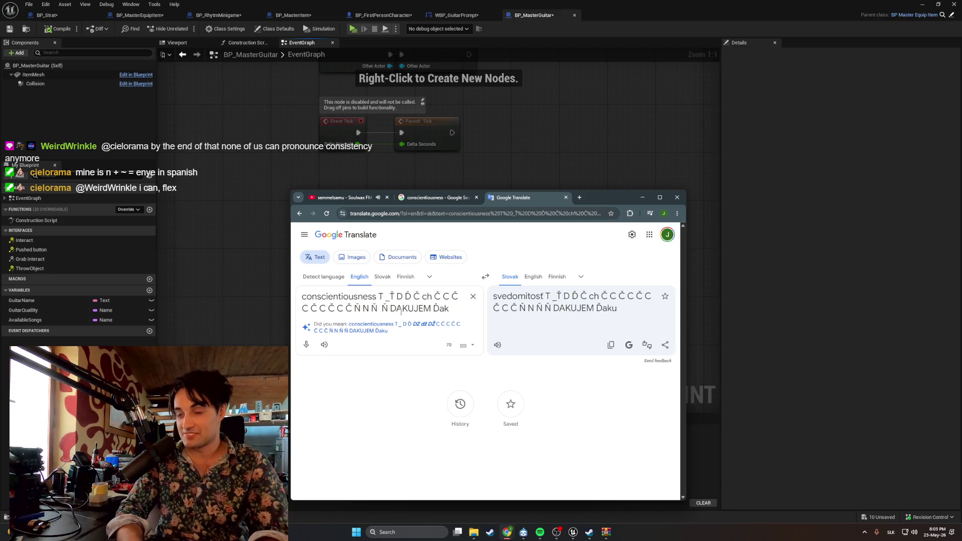
key(BackSpace)
key(BackSpace)
key(BackSpace)
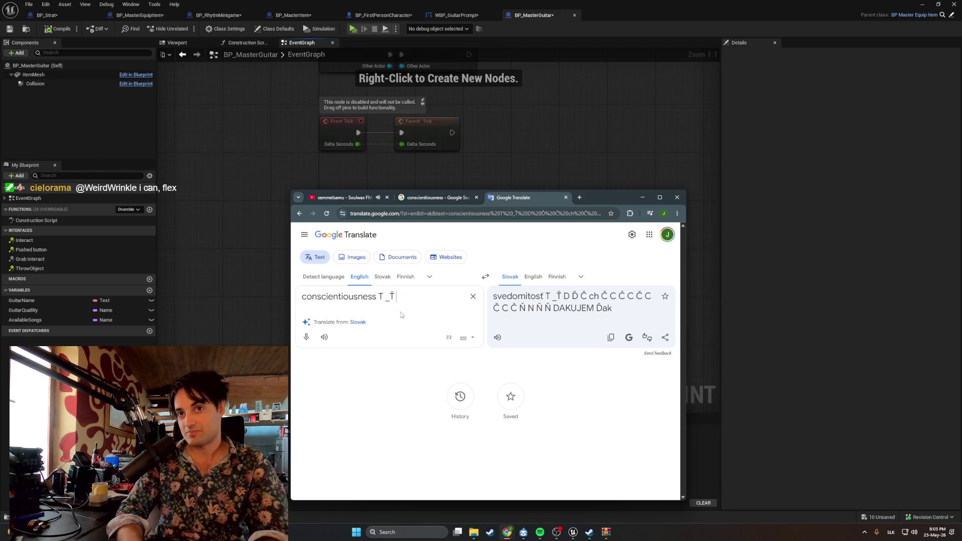
Trim the source back to conscientiousness and try 'BeE I BIF bef' after it
key(BackSpace)
key(BackSpace)
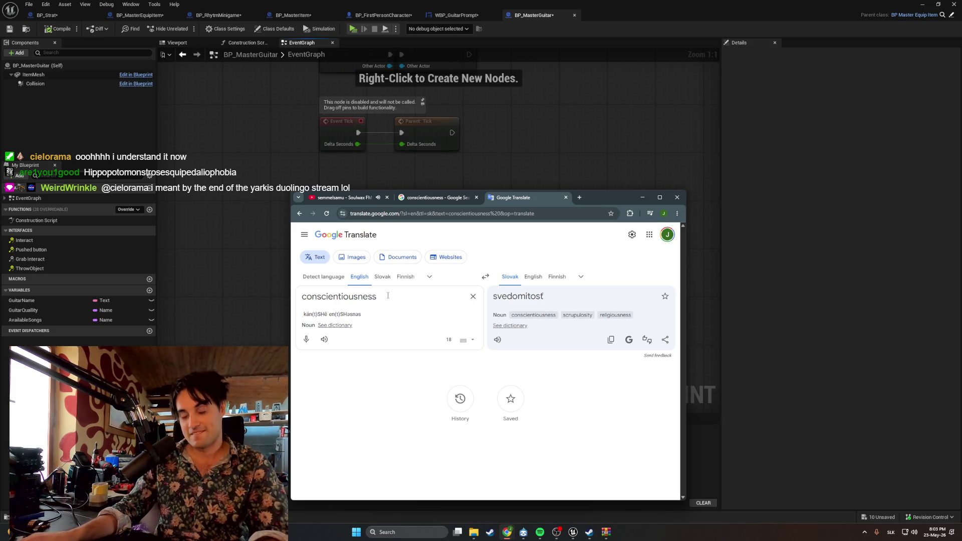
text(BeE I )
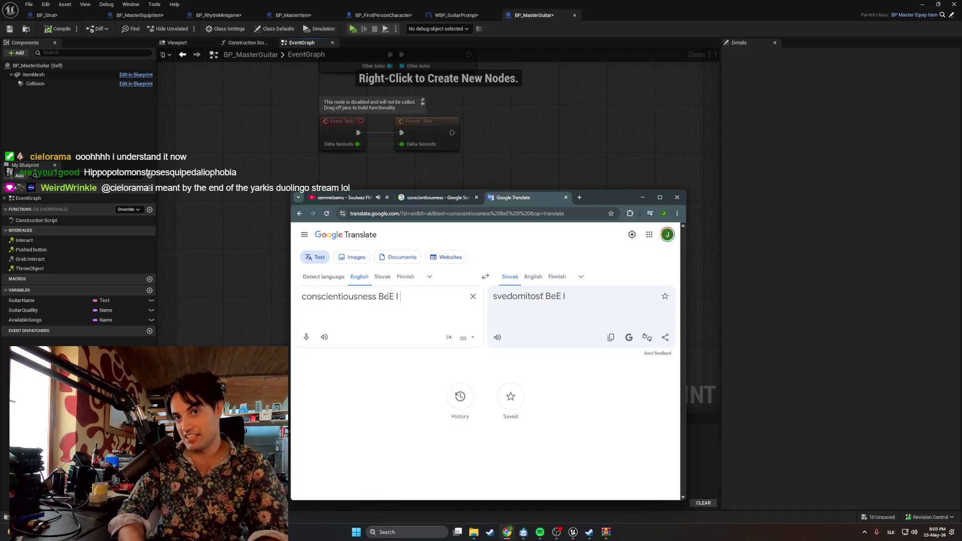
text(BIF )
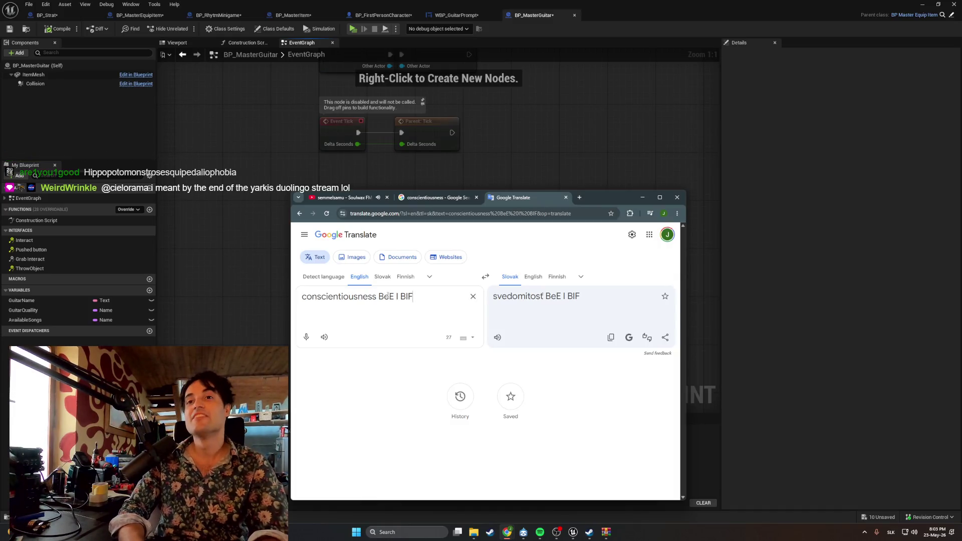
text(bef)
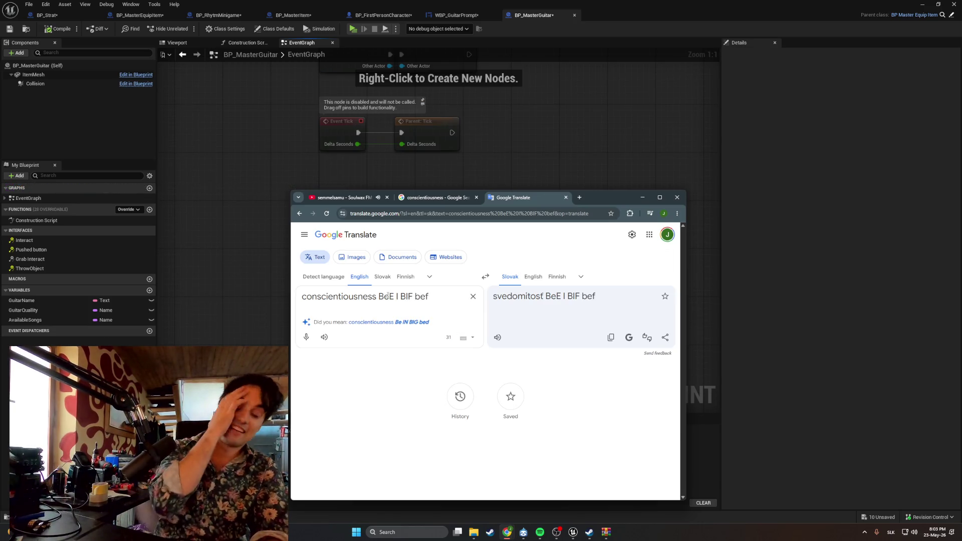
key(BackSpace)
key(BackSpace)
key(BackSpace)
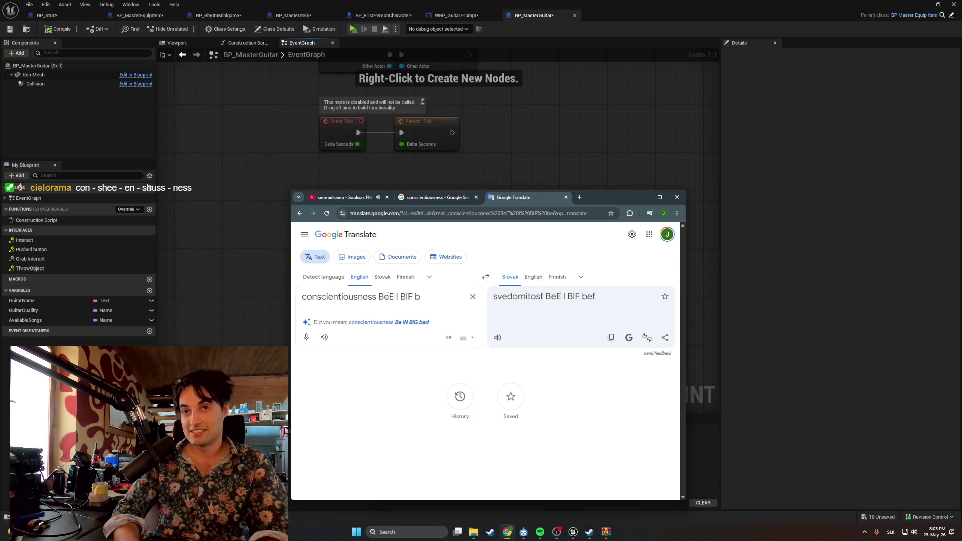
key(BackSpace)
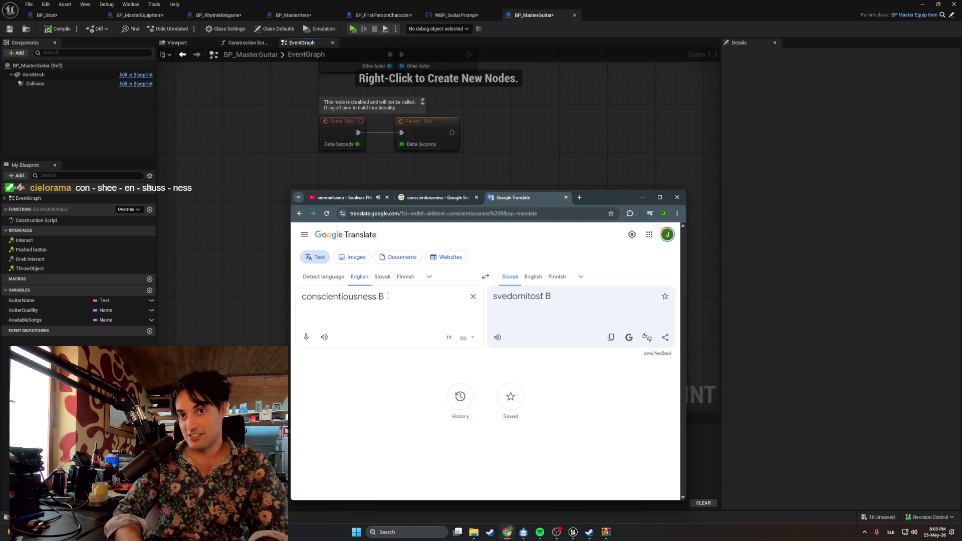
text(B)
key(BackSpace)
Alternate the added word between 'BEE' and 'BII' to compare translations
text(EE B)
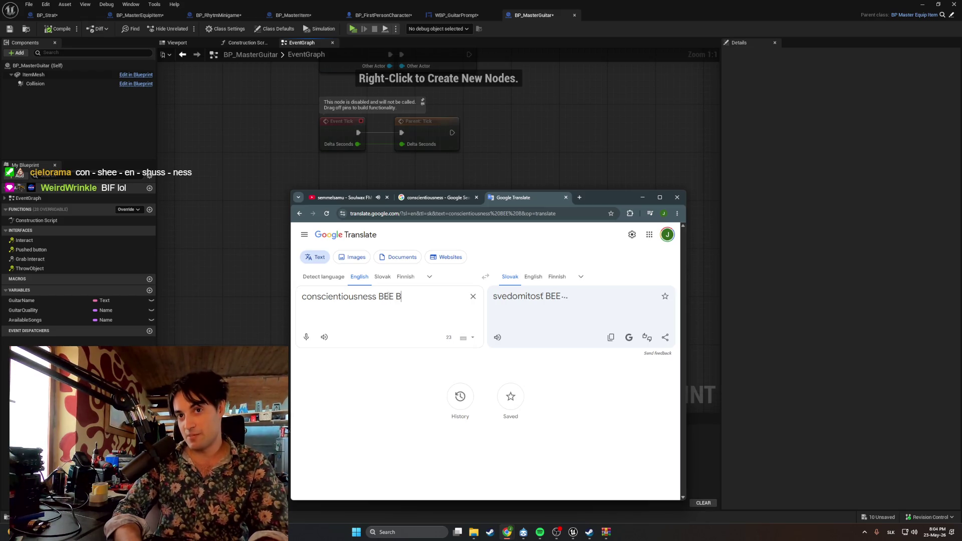
key(BackSpace)
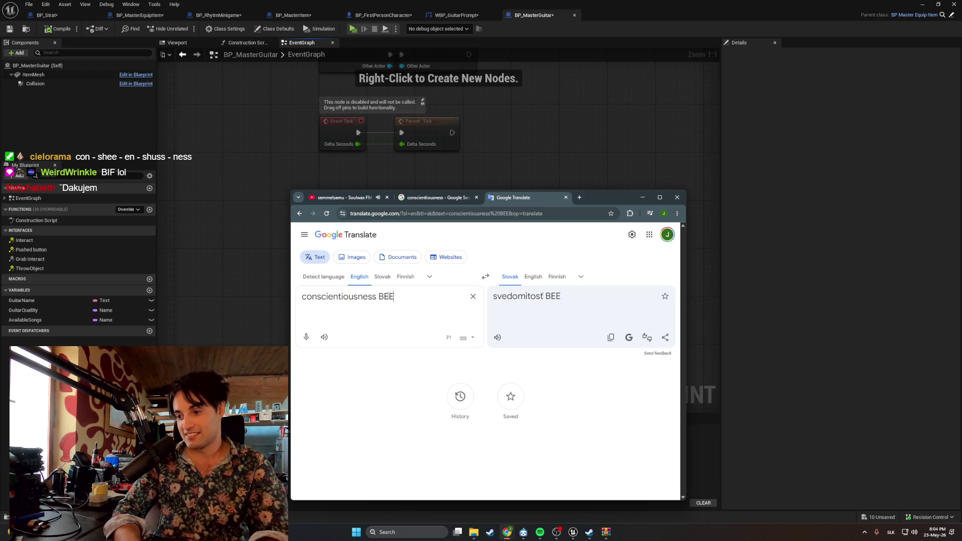
key(BackSpace)
key(BackSpace)
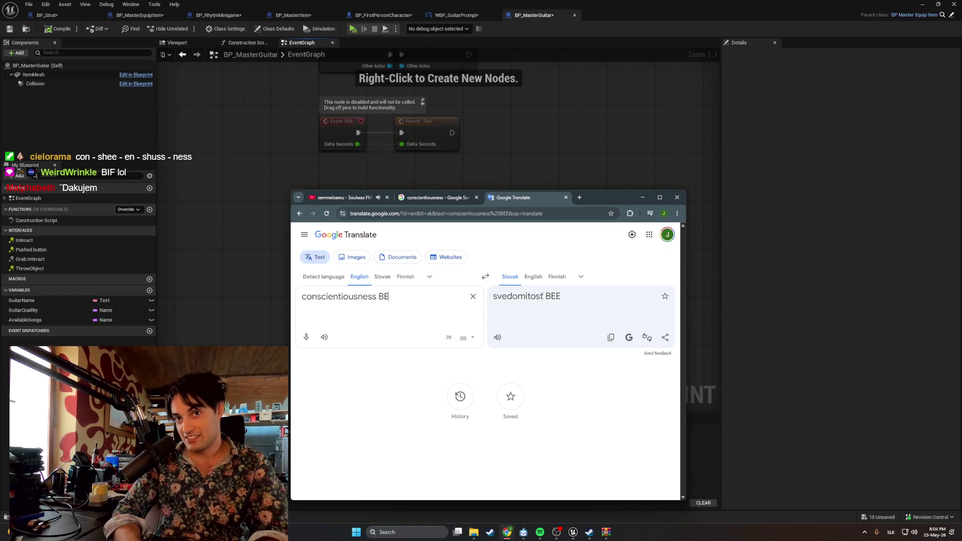
text(II)
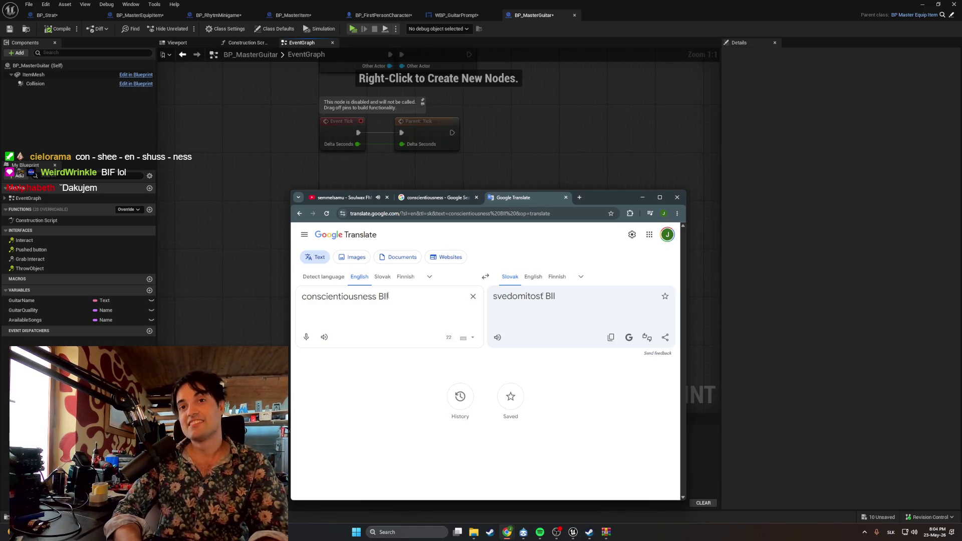
key(BackSpace)
key(BackSpace)
key(BackSpace)
text(EE)
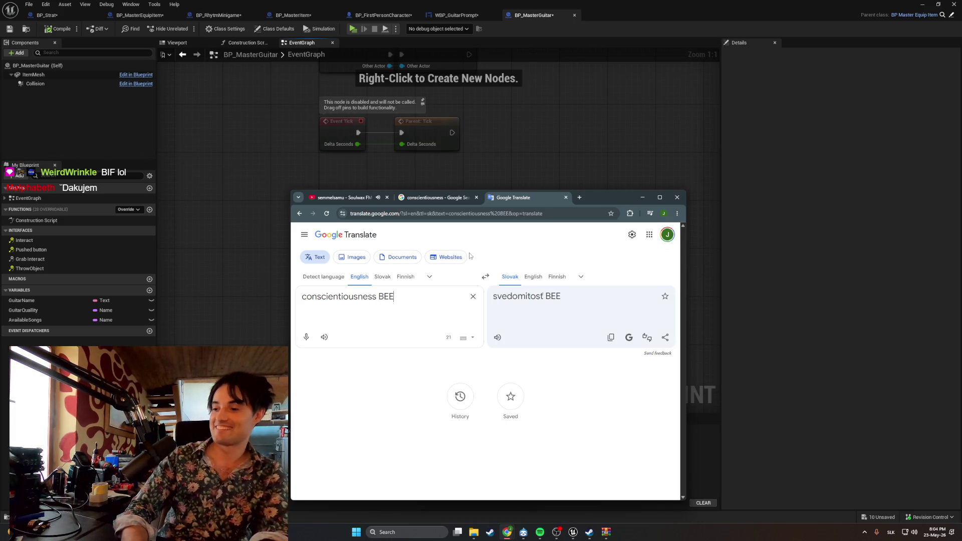
key(BackSpace)
key(BackSpace)
key(BackSpace)
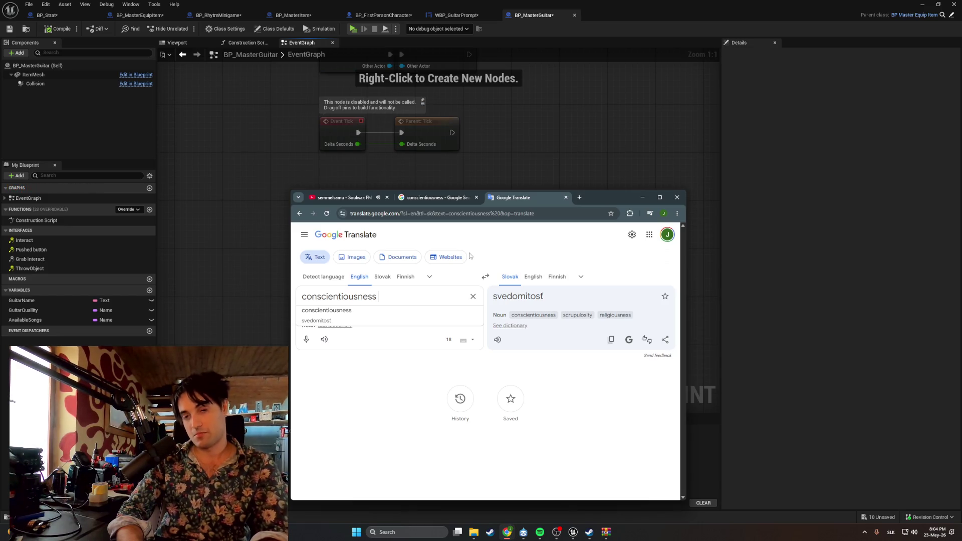
Try 'Lemon' and 'Le mon', then erase all the source text
text(Lemon)
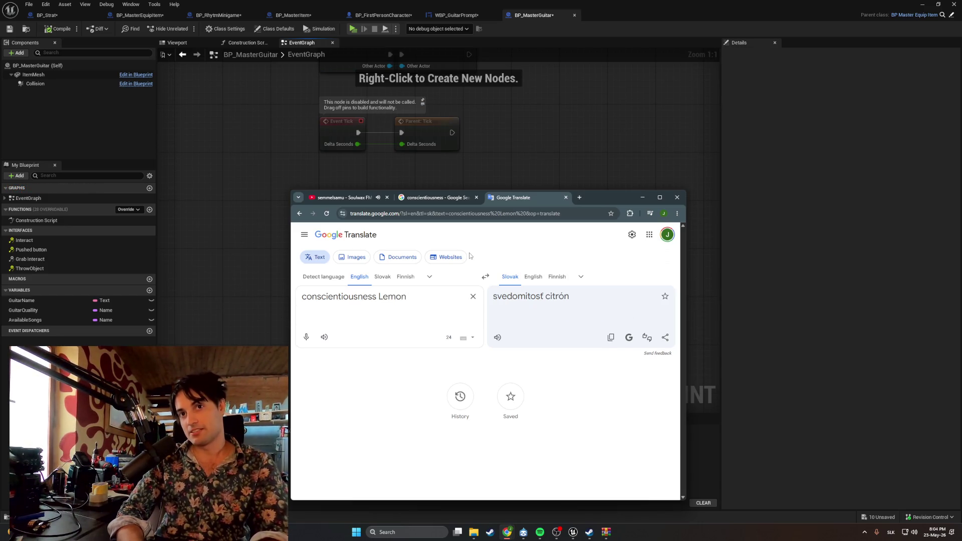
key(BackSpace)
key(BackSpace)
text(n Lem)
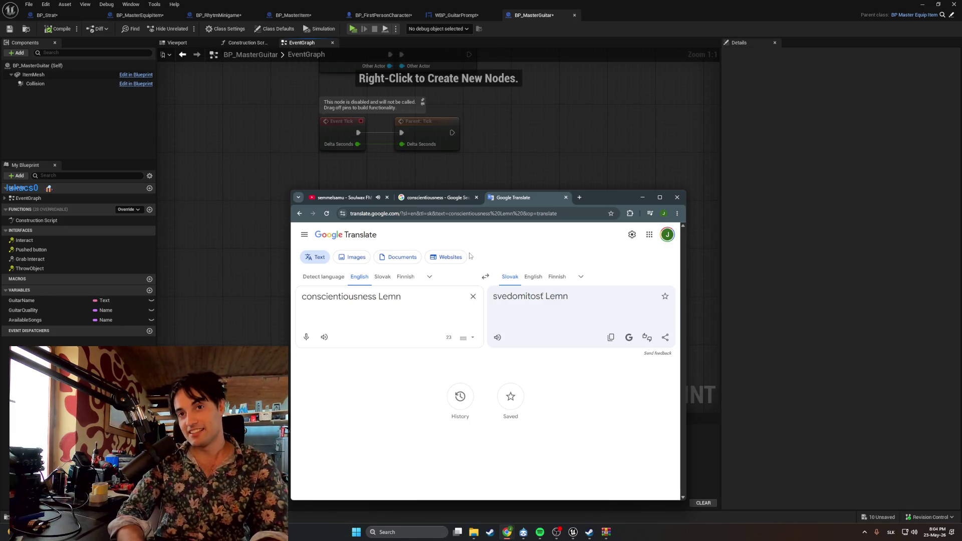
text(on)
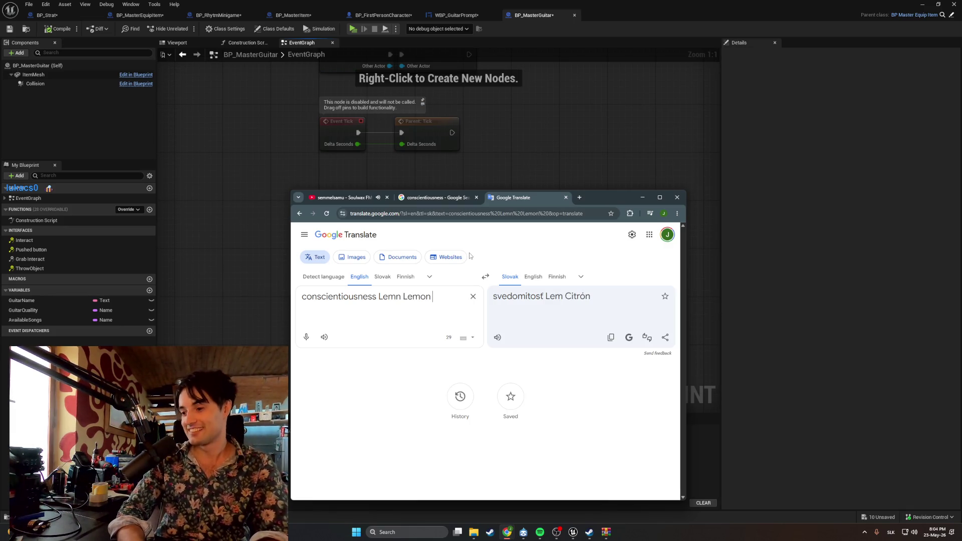
text( Le mon)
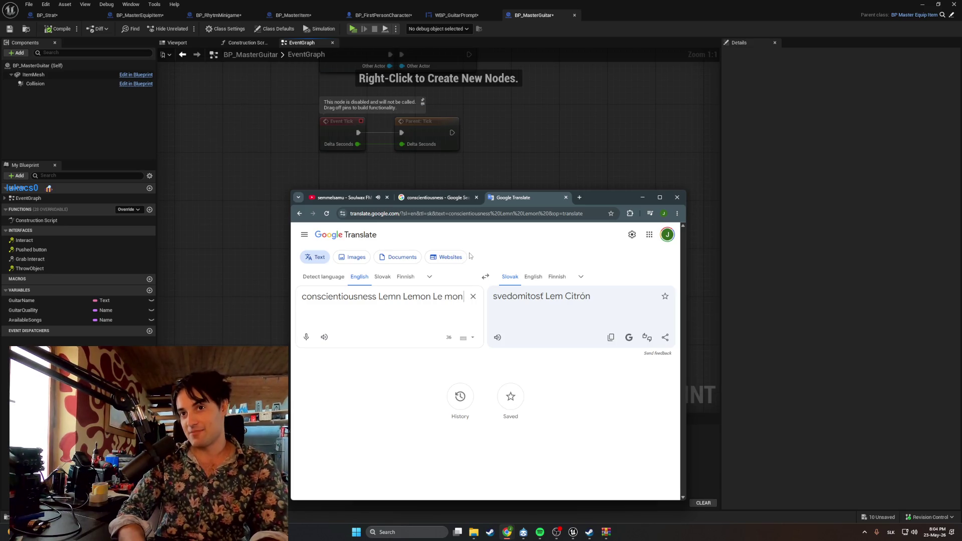
key(BackSpace)
key(BackSpace)
key(BackSpace)
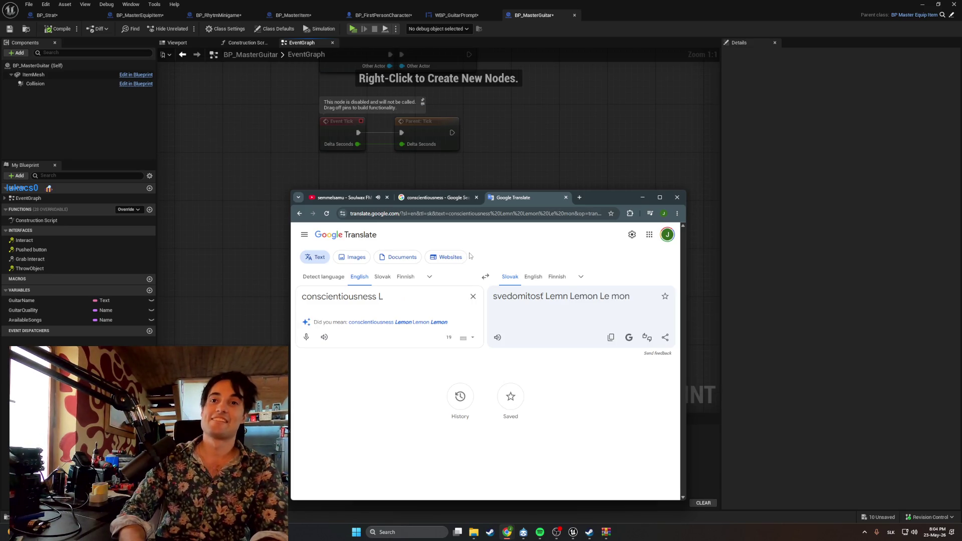
key(BackSpace)
key(BackSpace)
key(BackSpace)
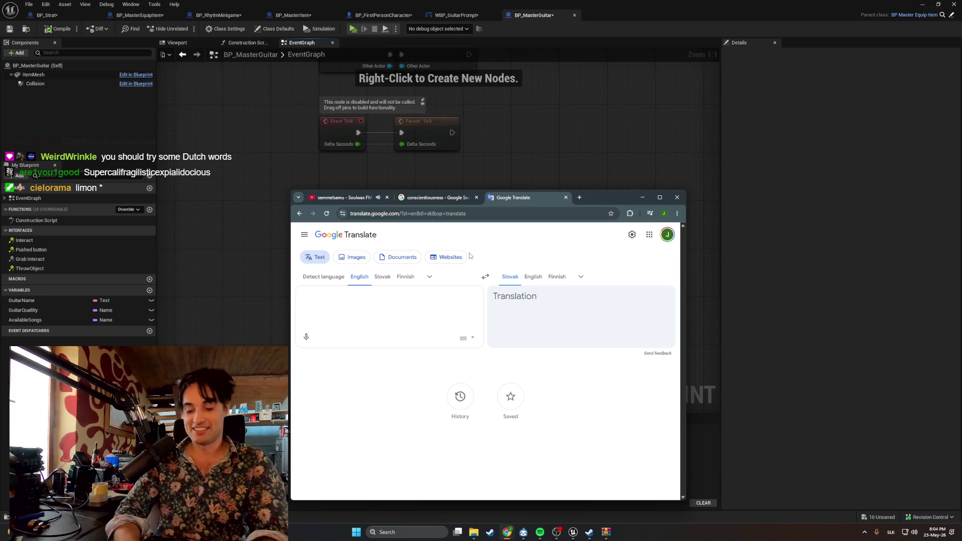
Type the variants 'LIMON LEMON LEMON', then erase them
text(LIMO)
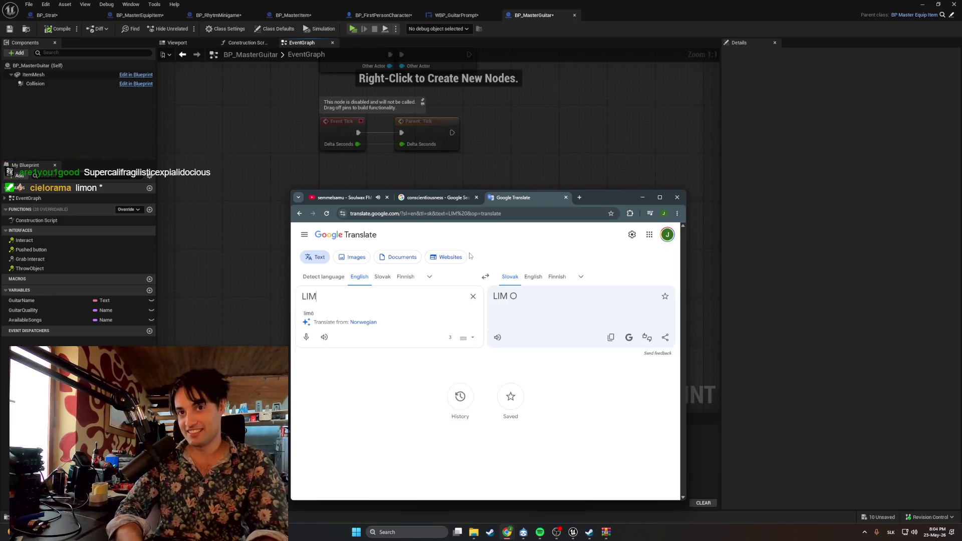
text(N LEMON)
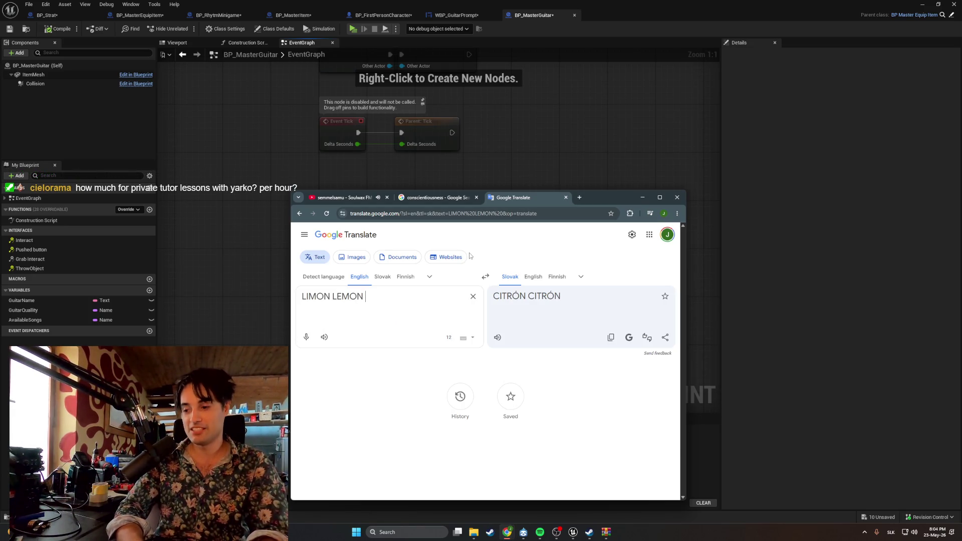
text( LEMN)
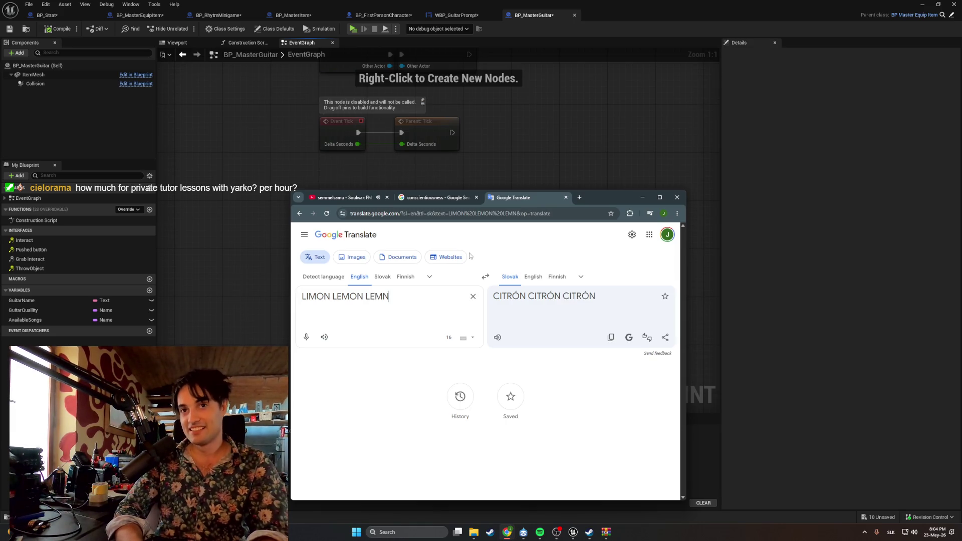
key(BackSpace)
text(ON)
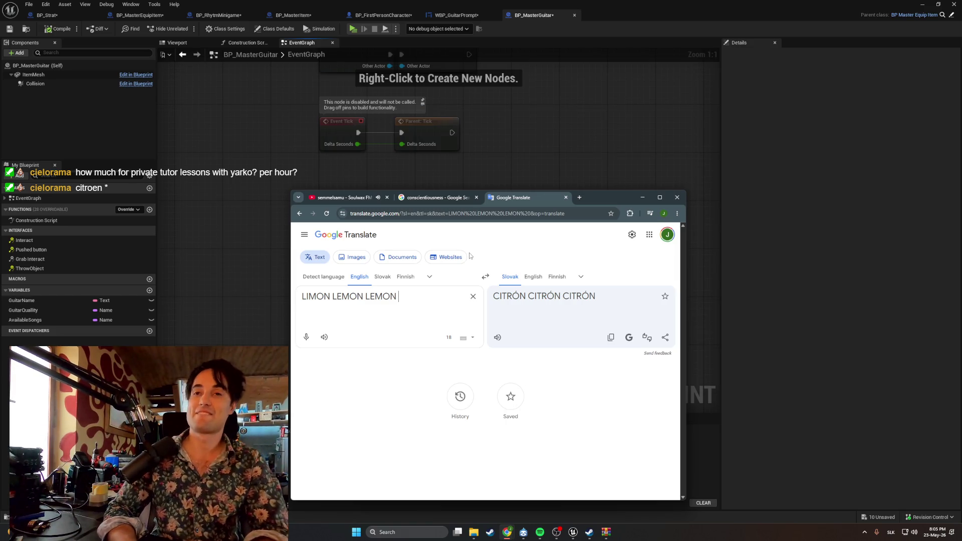
key(BackSpace)
key(BackSpace)
key(BackSpace)
Enter 'WATERMELON' with corrected spelling and trim it back to 'WATER'
text(WATERMEN)
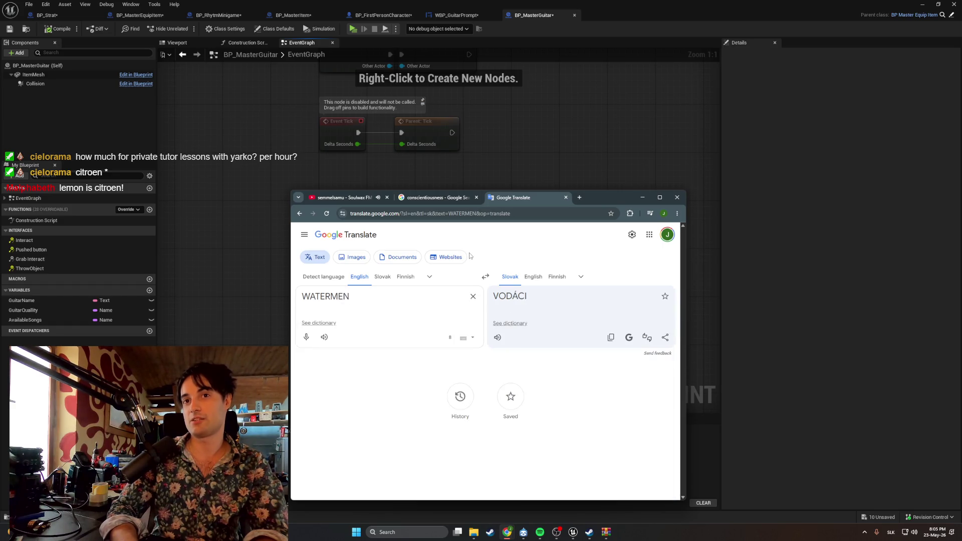
key(BackSpace)
text(LON)
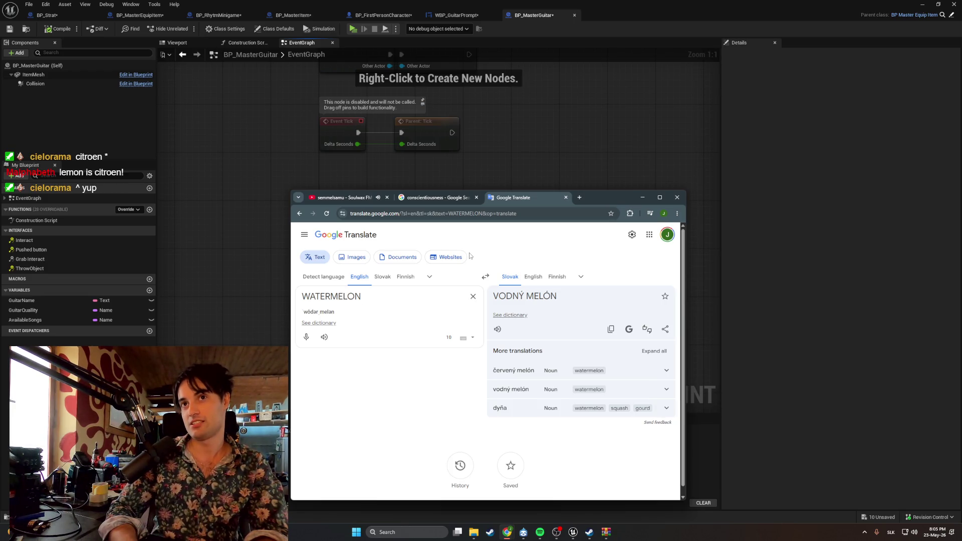
key(BackSpace)
key(BackSpace)
key(BackSpace)
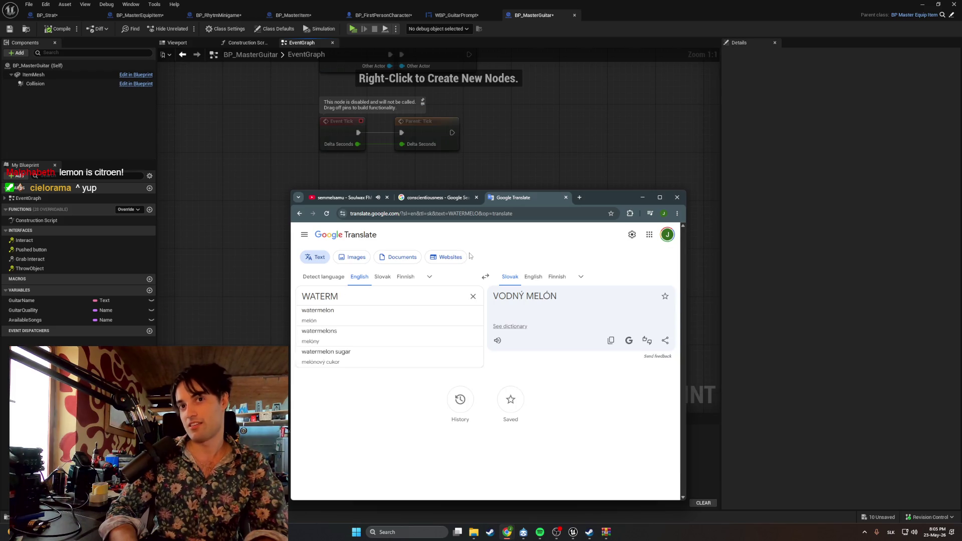
key(BackSpace)
key(BackSpace)
key(BackSpace)
text(WATER)
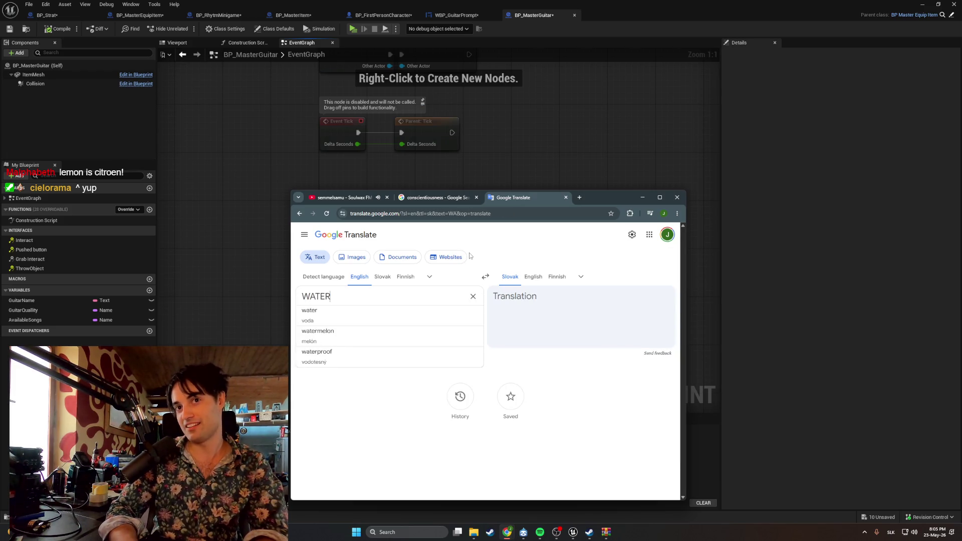
text(MELON)
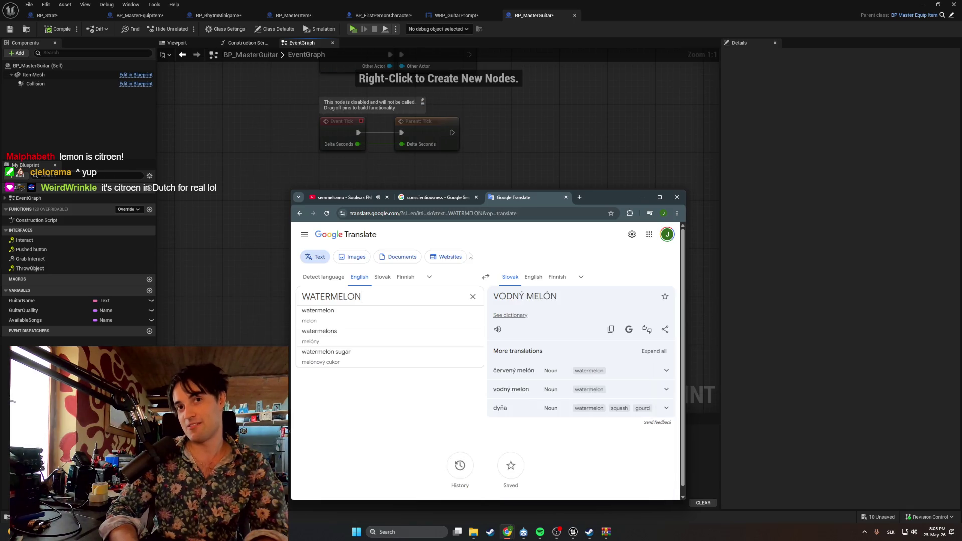
key(BackSpace)
key(BackSpace)
key(BackSpace)
Append 'R RR RR RR ARRRR ARRRR CARRR' after WATER, then cut the text back
text(R)
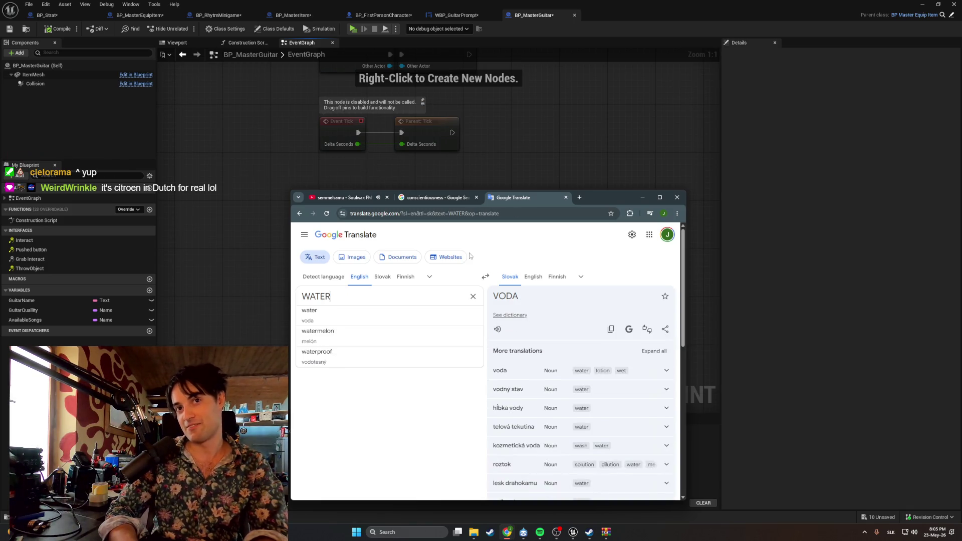
text( R)
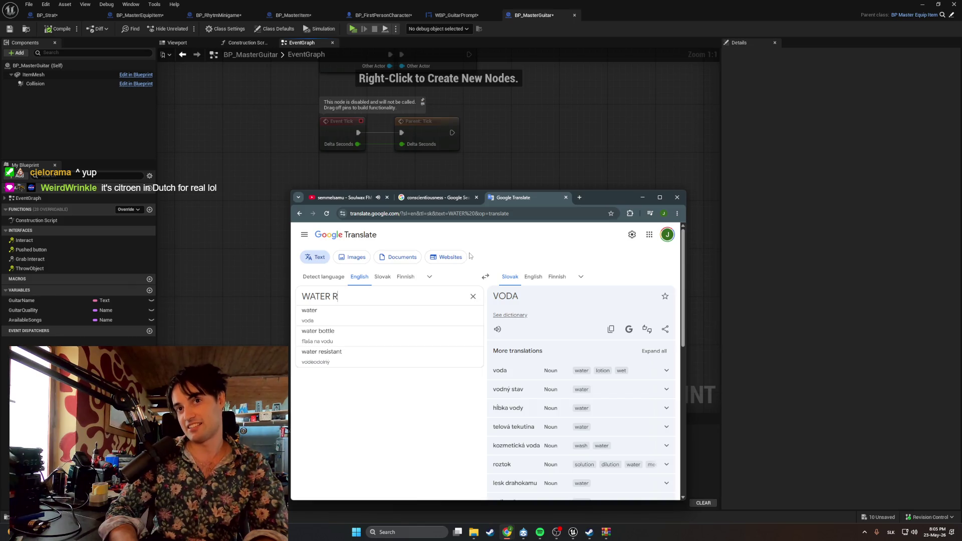
text(R RR RR )
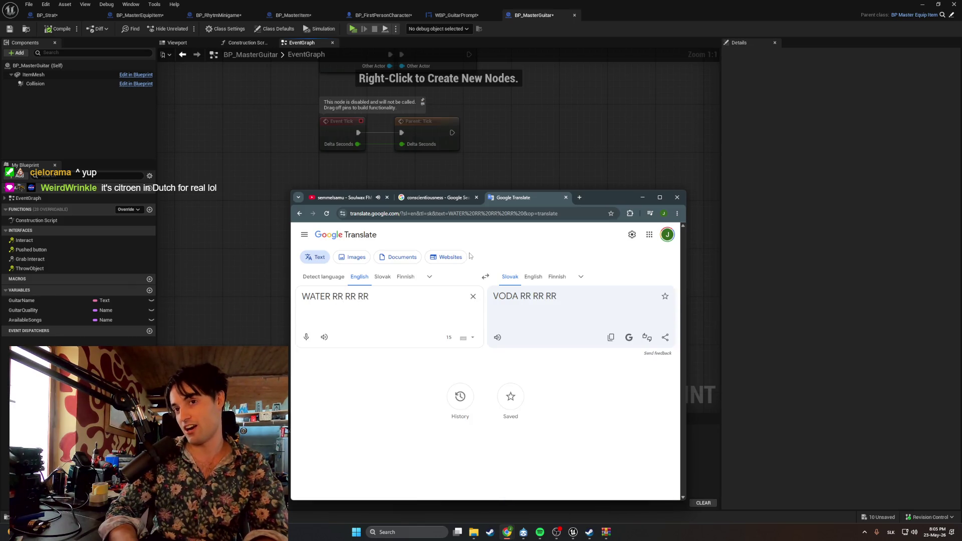
text(ARRRR)
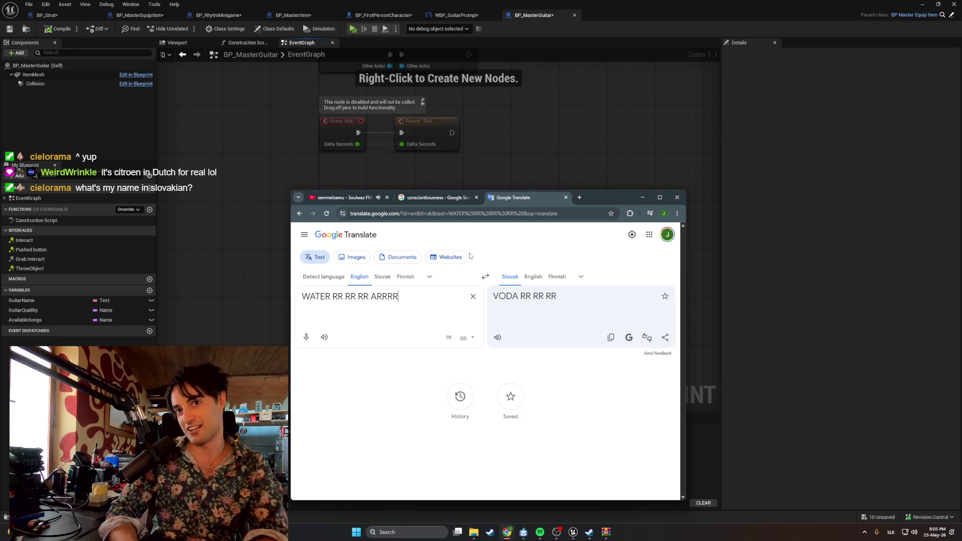
text( ARRRR CARRR)
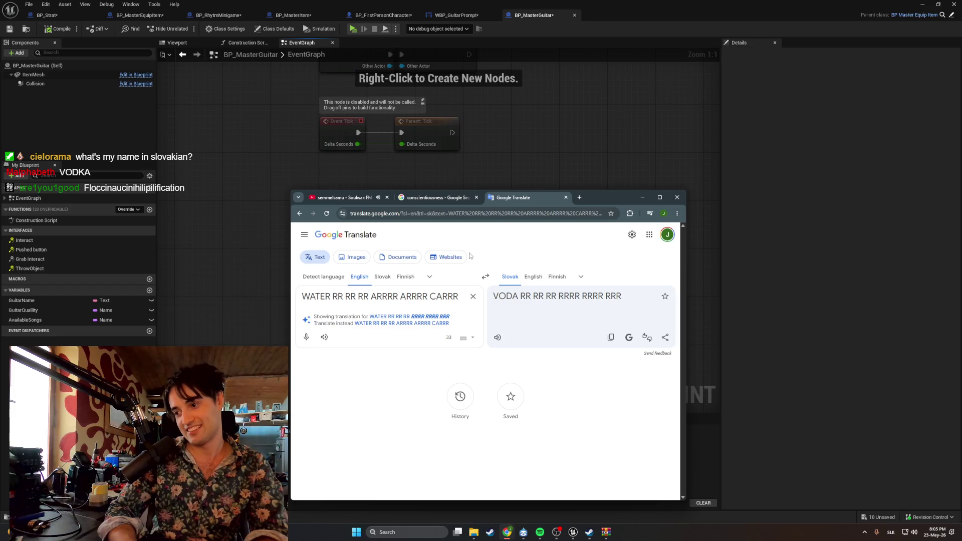
key(BackSpace)
key(BackSpace)
key(BackSpace)
key(BackSpace)
key(BackSpace)
key(BackSpace)
text(RR)
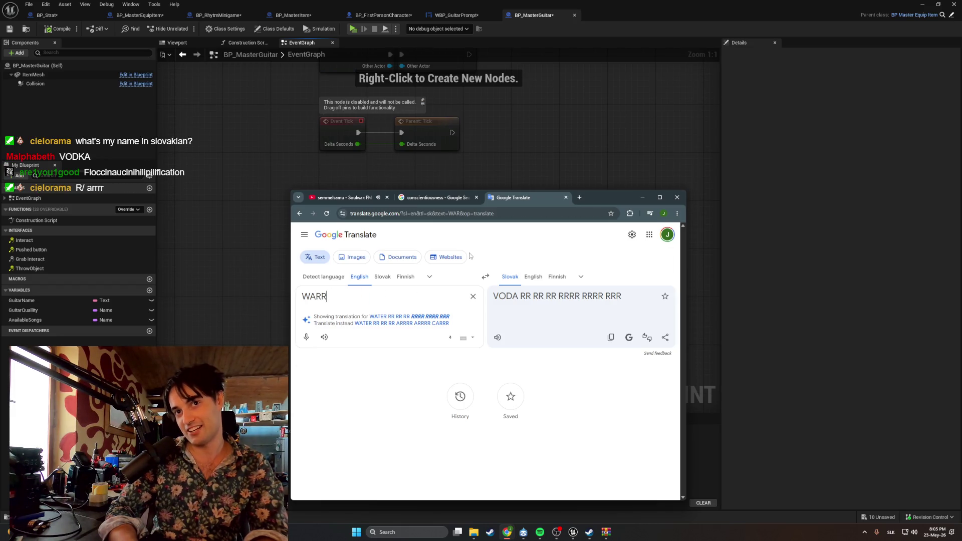
key(BackSpace)
key(BackSpace)
key(BackSpace)
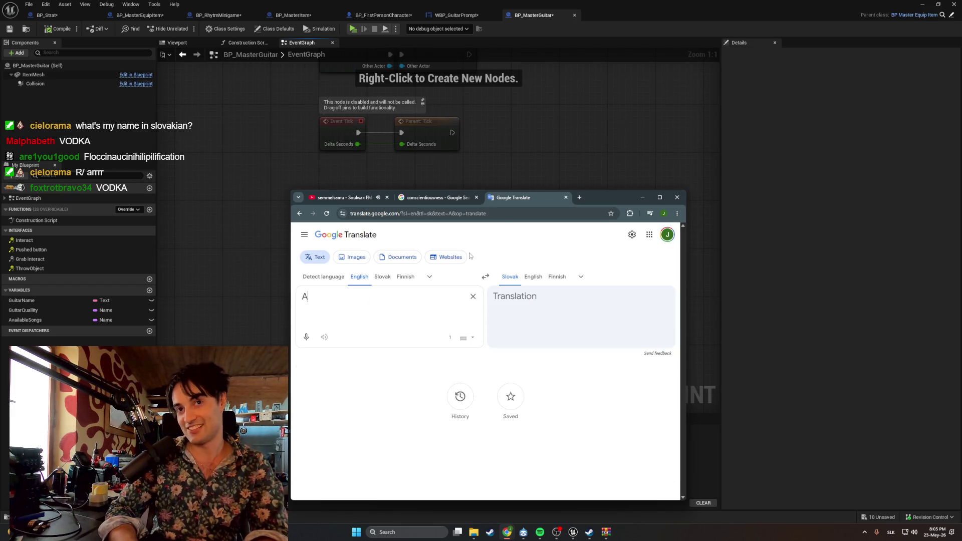
Translate 'ARRRRRRRRR ARRRRRR' and then 'ROCKET' (RAKETA), deleting each afterwards
text(ARRRRRRRRR )
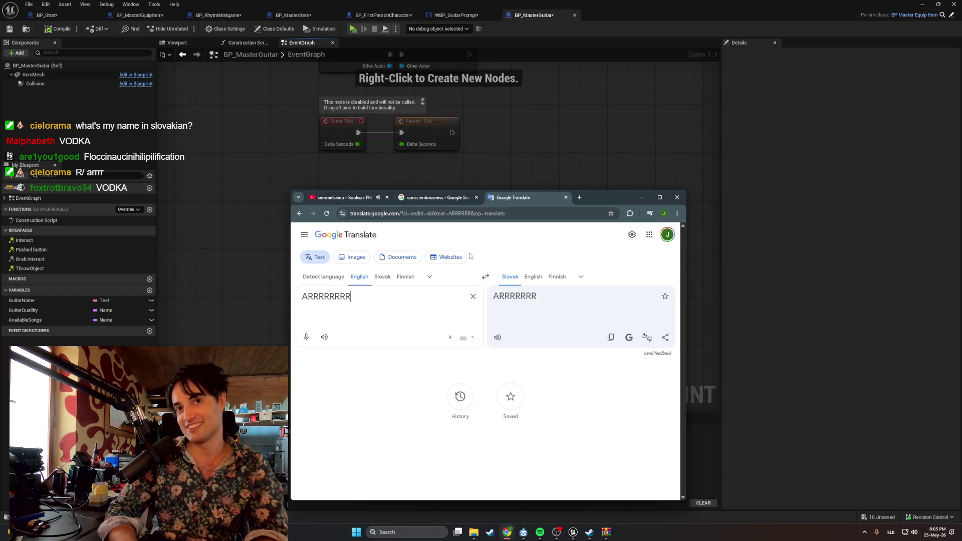
text(ARRRRRRR)
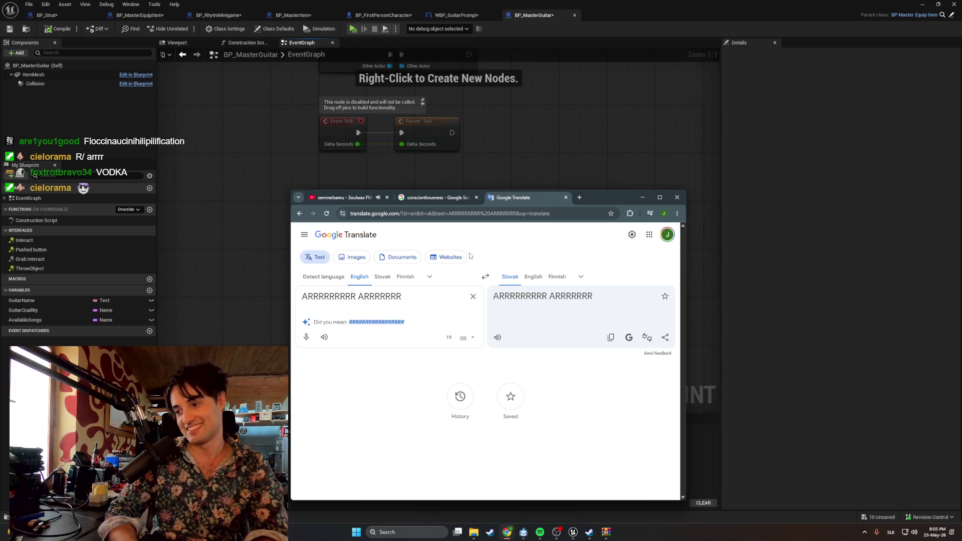
key(BackSpace)
key(BackSpace)
key(BackSpace)
key(BackSpace)
key(BackSpace)
key(BackSpace)
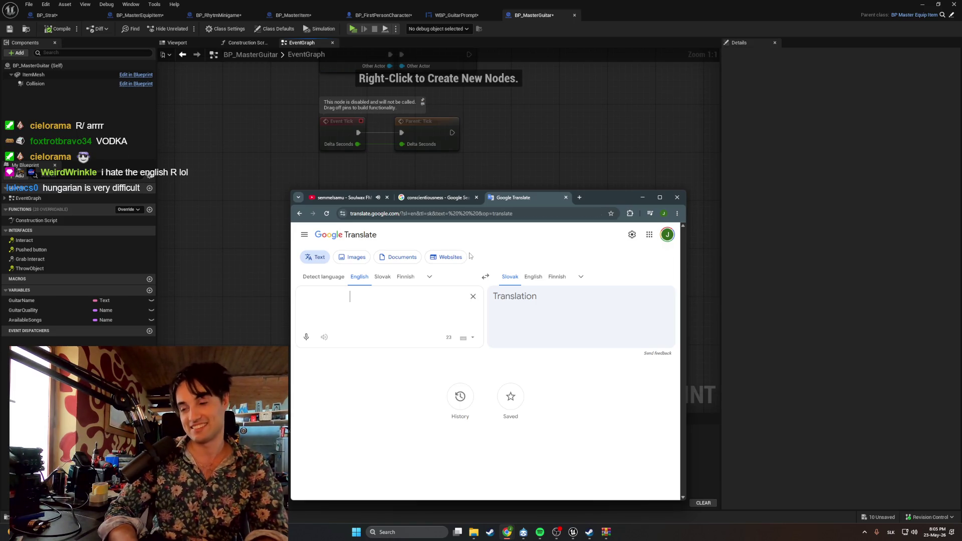
key(BackSpace)
key(BackSpace)
key(BackSpace)
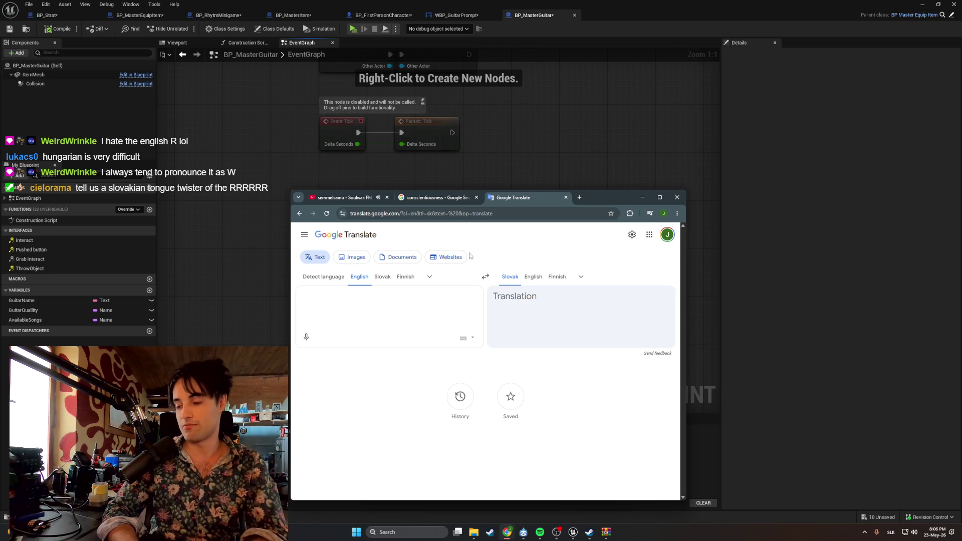
text(ROC)
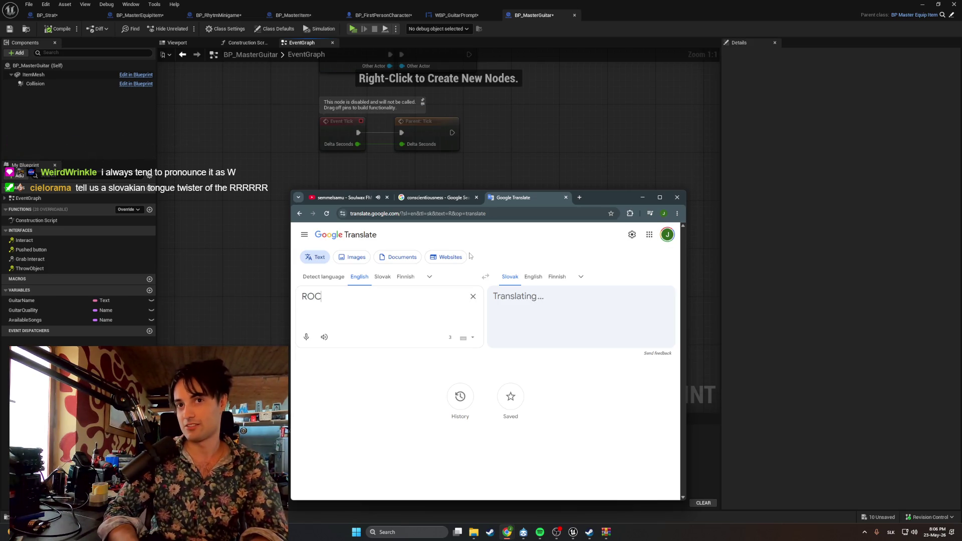
text(KET)
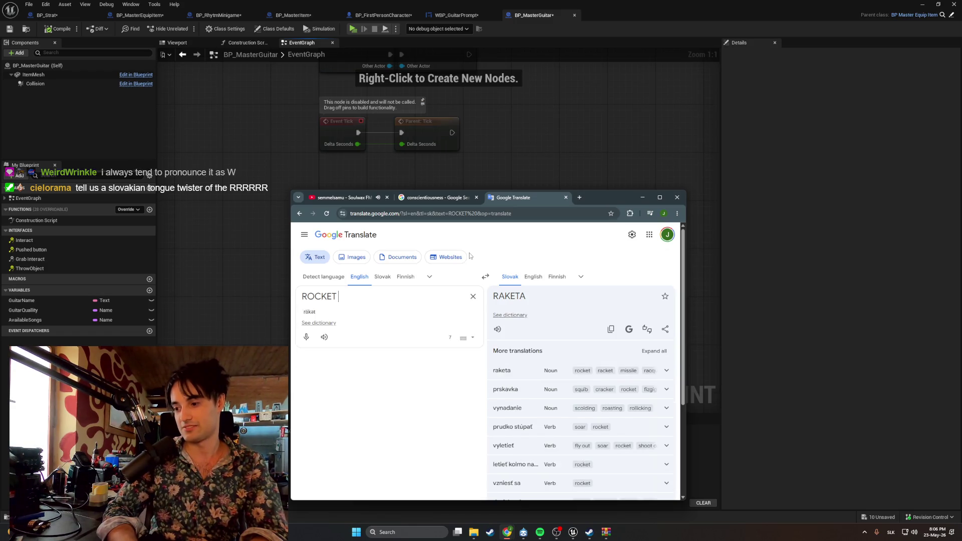
key(BackSpace)
key(ctrl+BackSpace)
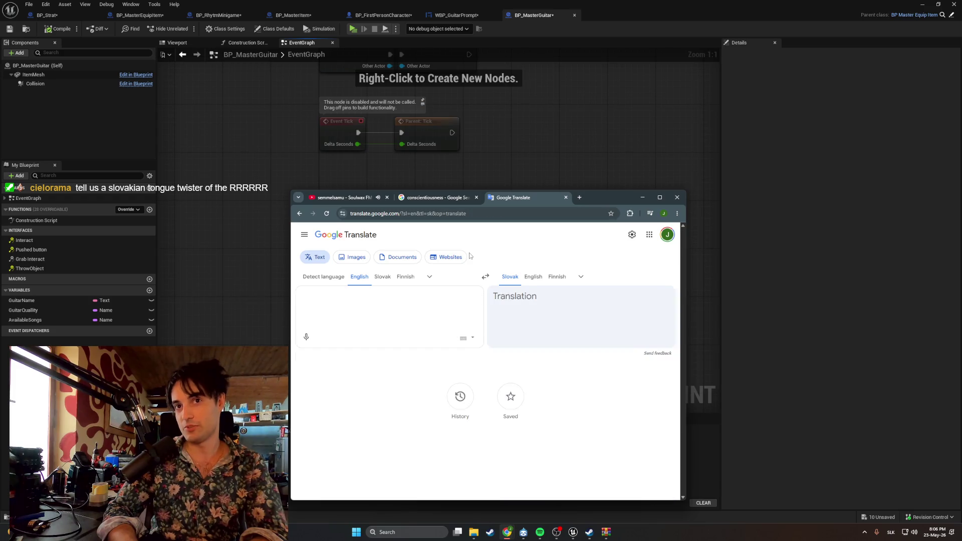
Try 'C K C', 'CNC SEE' and '´= SEE' variations in the English source box
text(C)
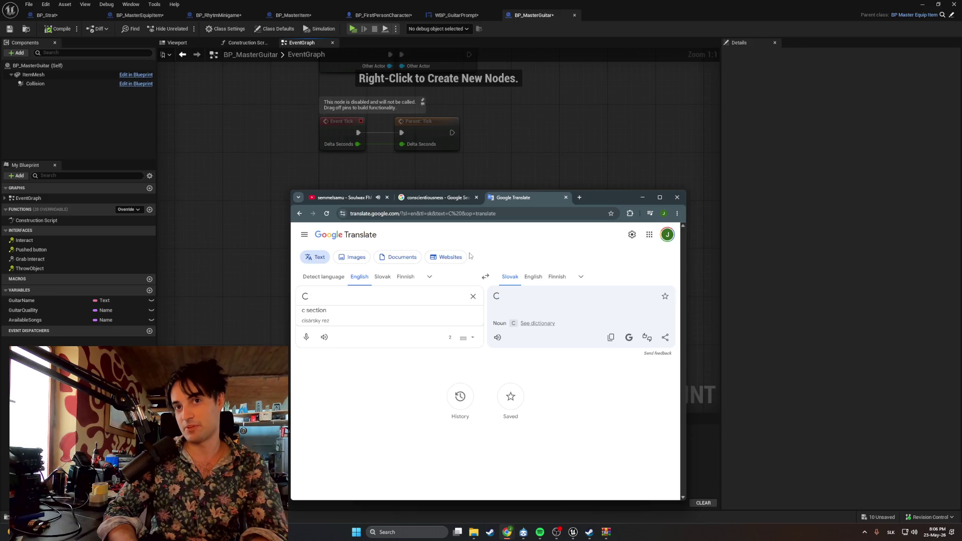
text( K )
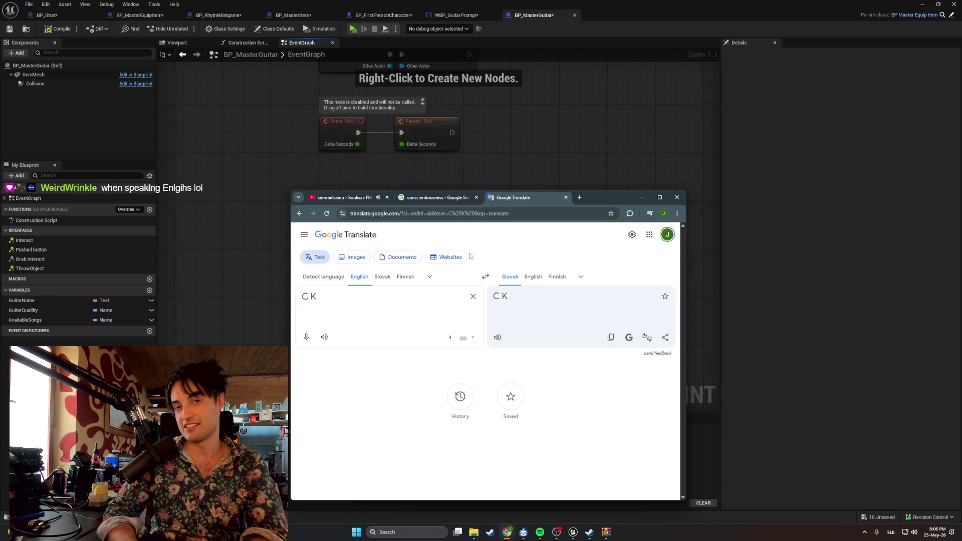
text(C)
key(BackSpace)
key(BackSpace)
key(BackSpace)
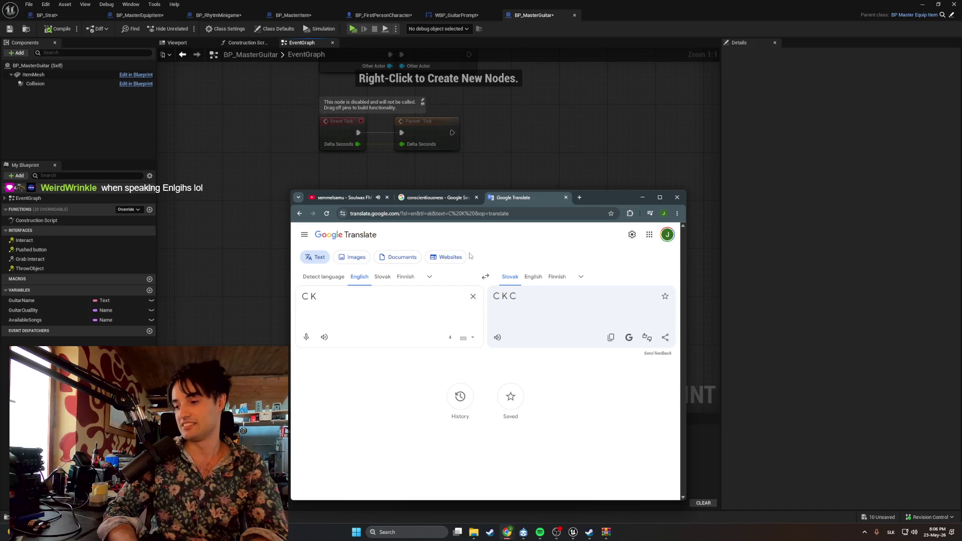
text(CNC )
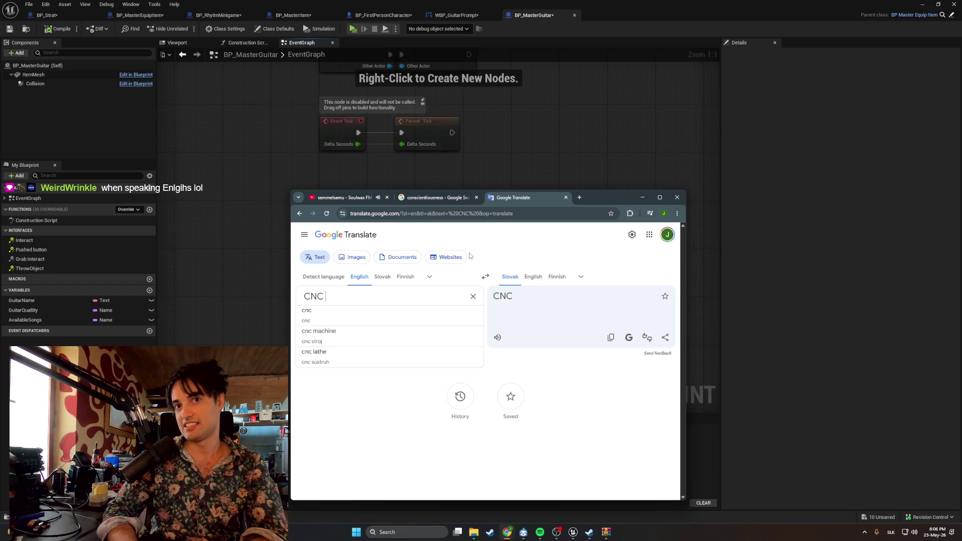
text(SEE)
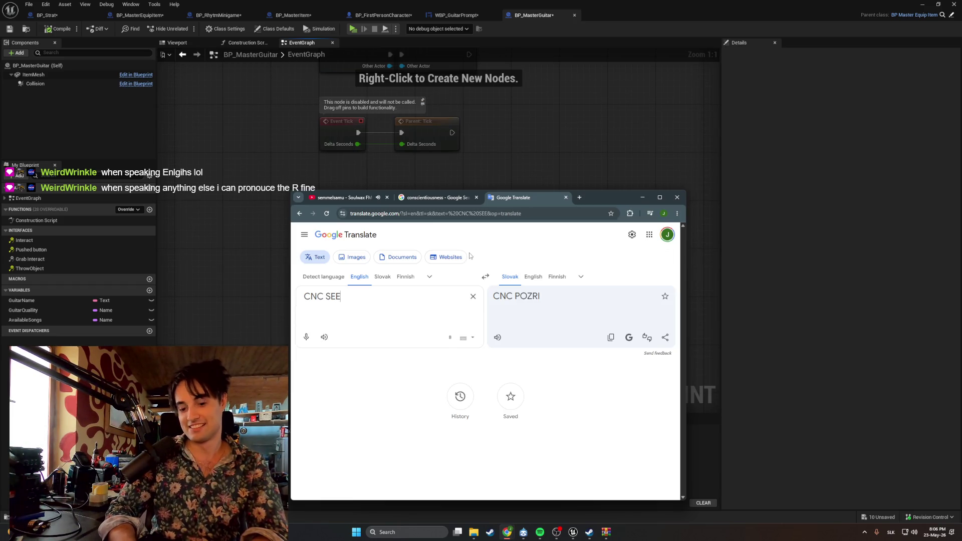
key(BackSpace)
key(BackSpace)
key(BackSpace)
text(´=)
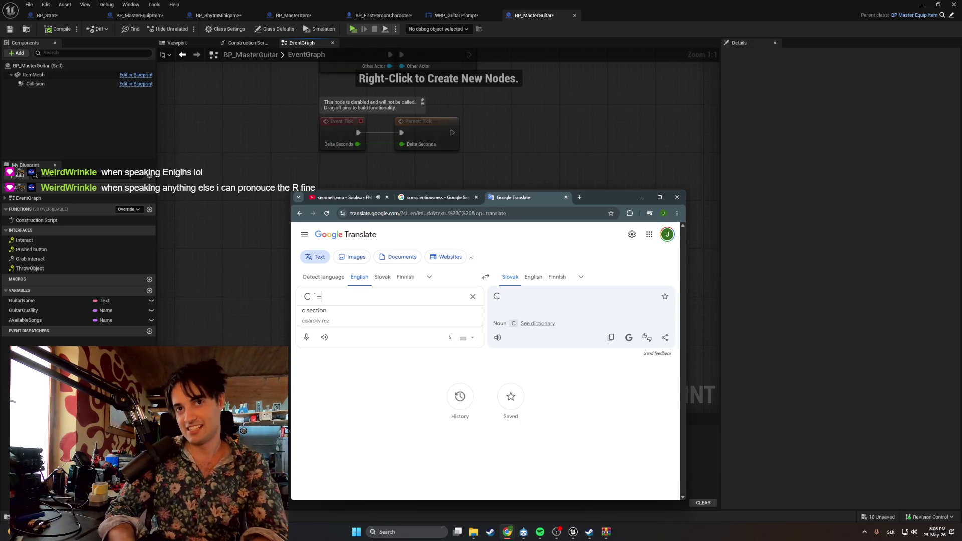
text( SEE)
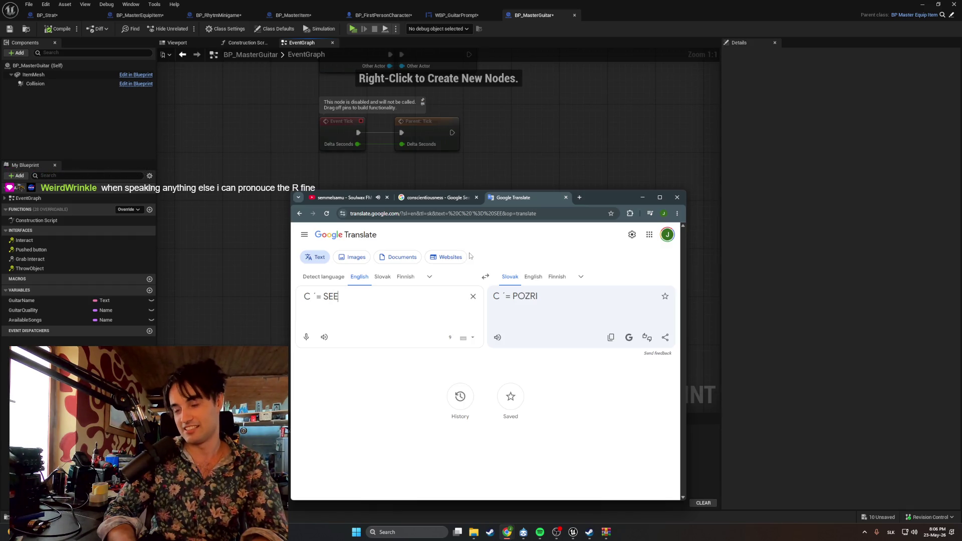
text(  C ´)
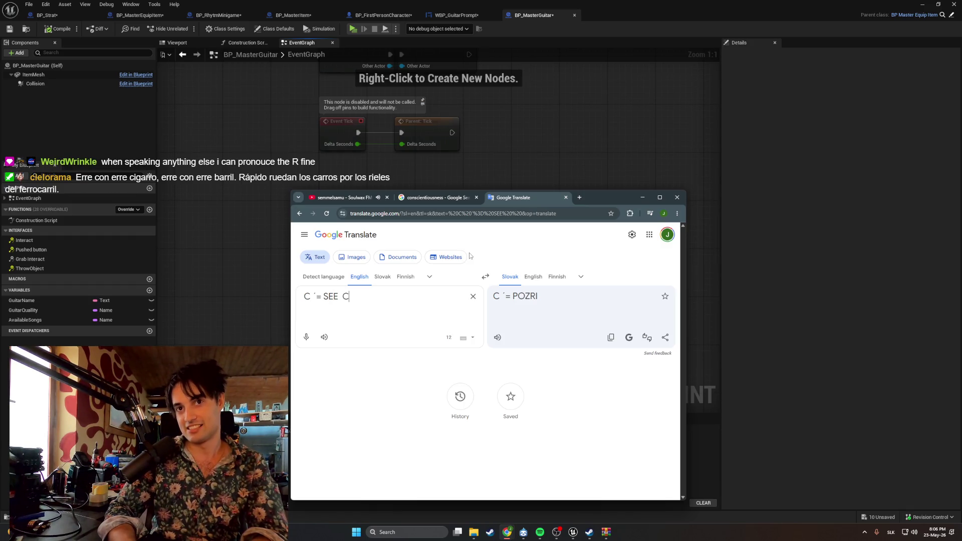
key(BackSpace)
text(= C)
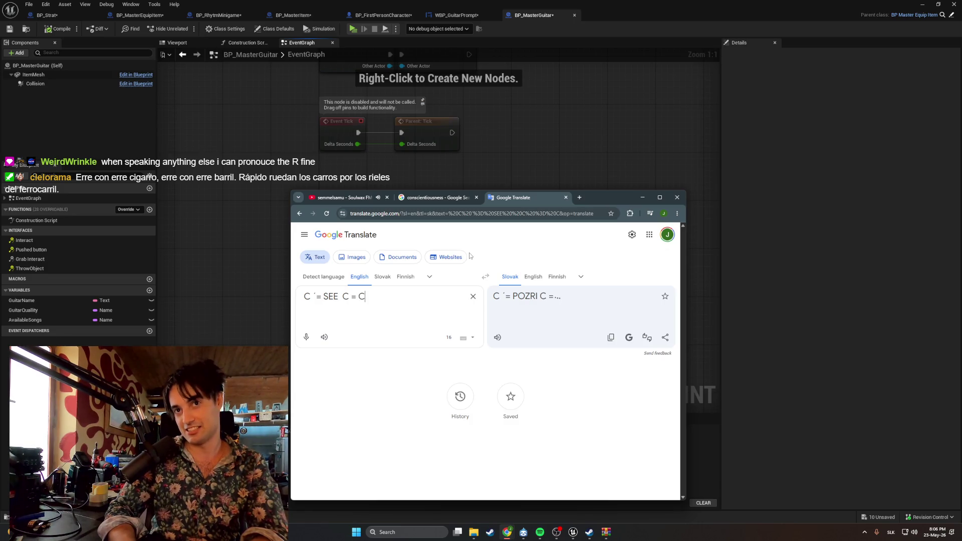
key(BackSpace)
Settle on the line 'C ´´= SEE' and check its Slovak translation with POZRI
text(ts)
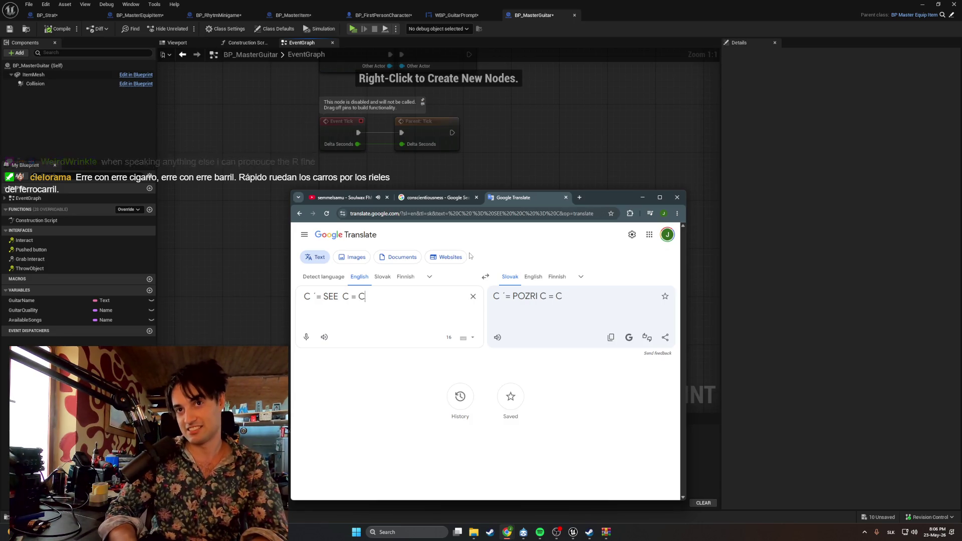
key(BackSpace)
key(BackSpace)
text(C)
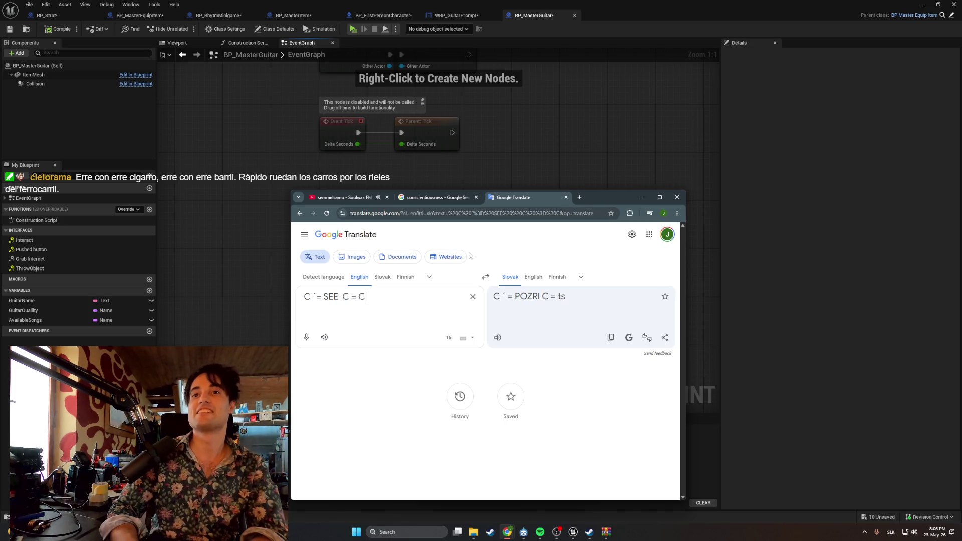
key(BackSpace)
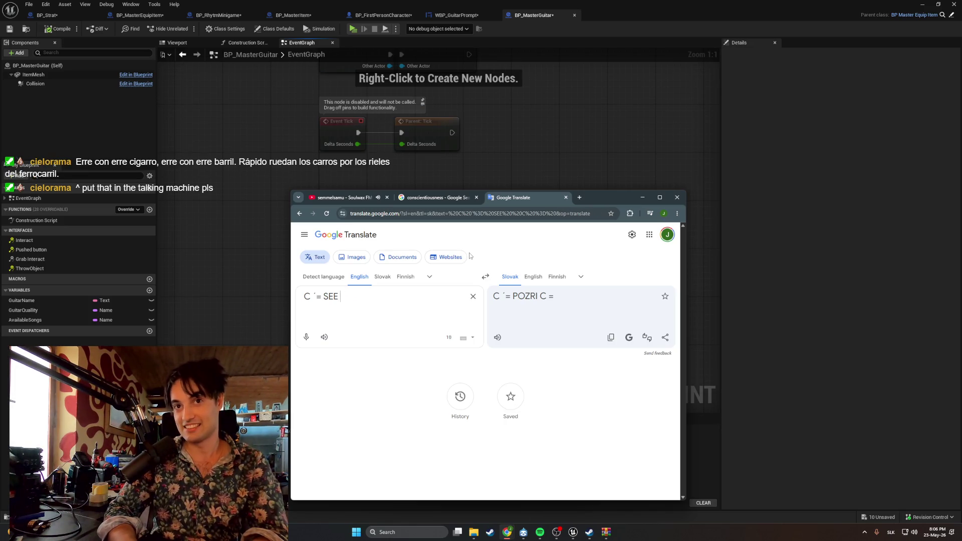
key(BackSpace)
key(BackSpace)
key(BackSpace)
text(´´= S)
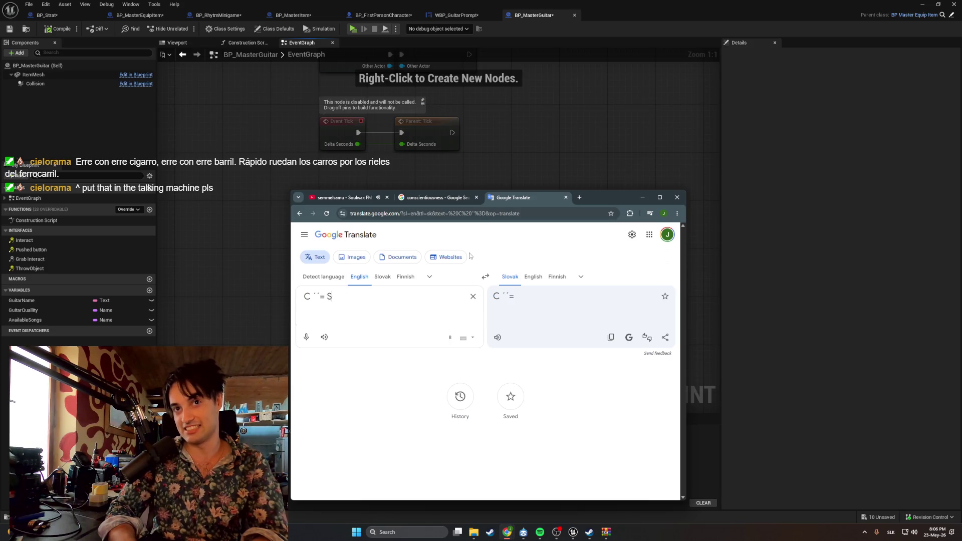
text(EE)
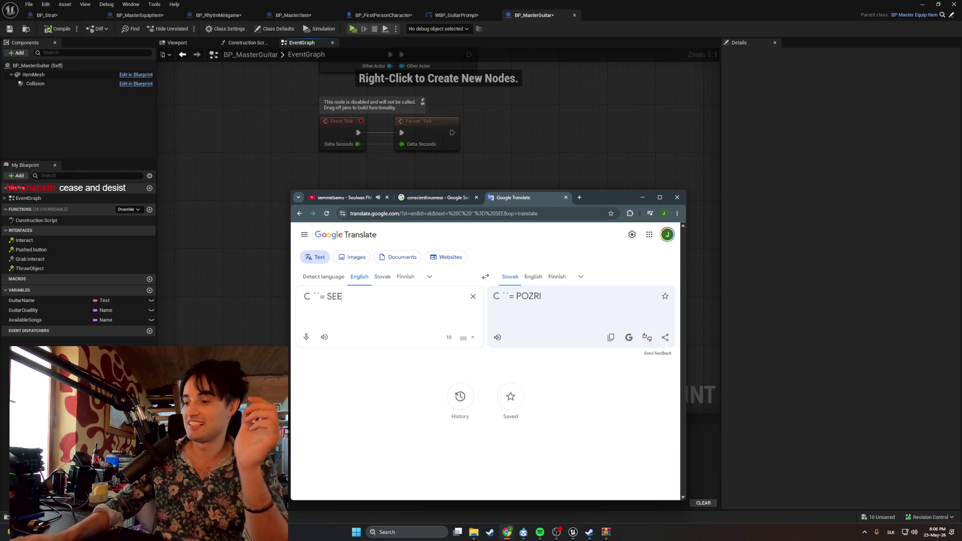
key(alt+Tab)
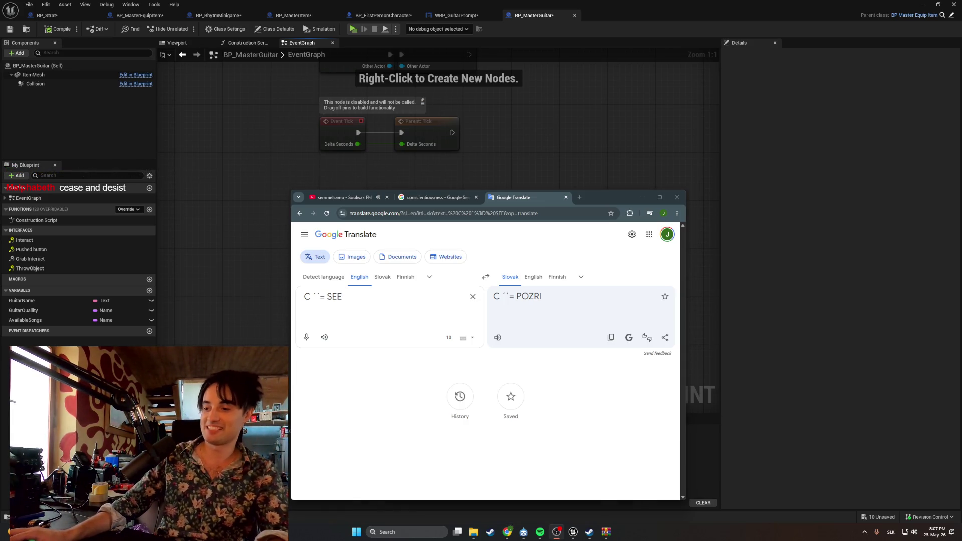
click(339, 289)
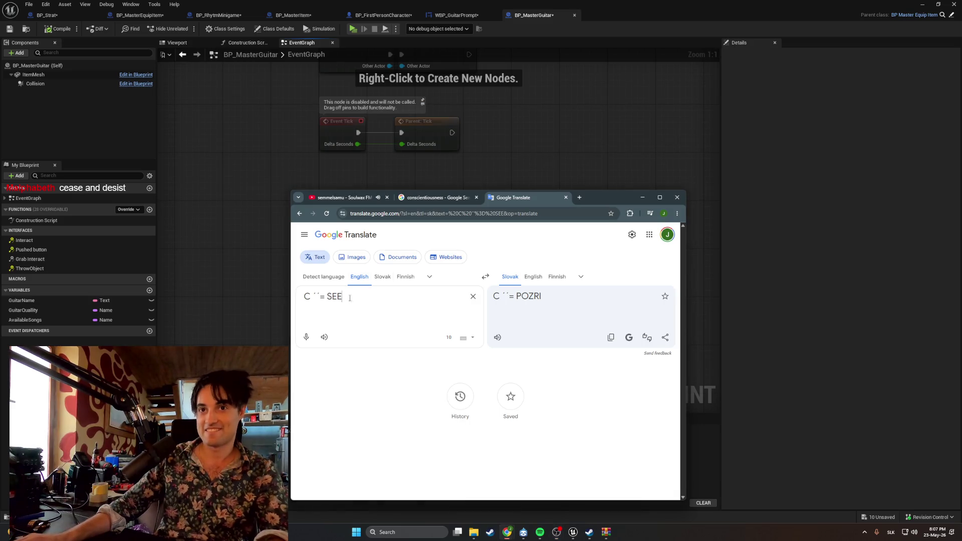
Paste the Spanish tongue twister, set Spanish as source, then type 'C =' over it
key(ctrl+a)
text(Erre con erre cigarro, erre con erre barril. Rápido ruedan los carros por los rieles del ferrocarril.)
click(324, 337)
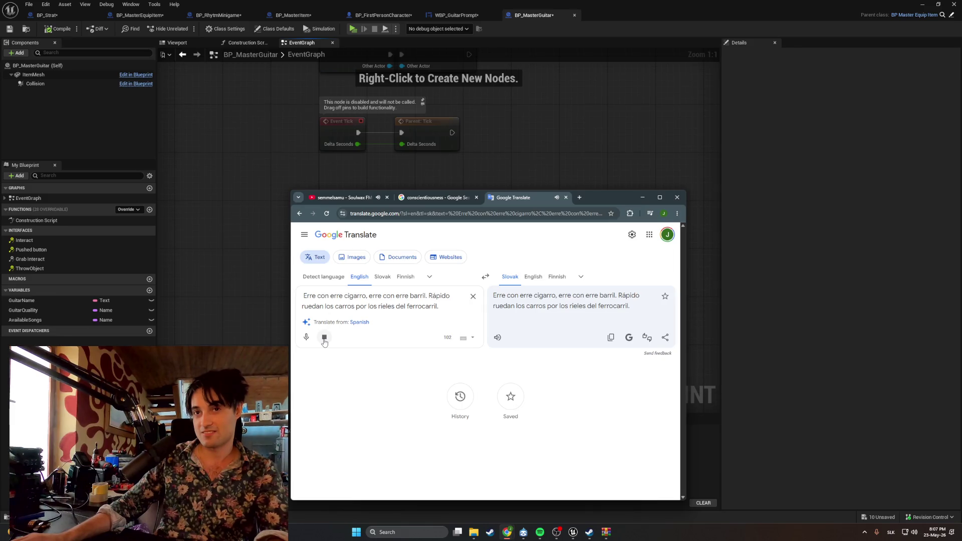
click(353, 322)
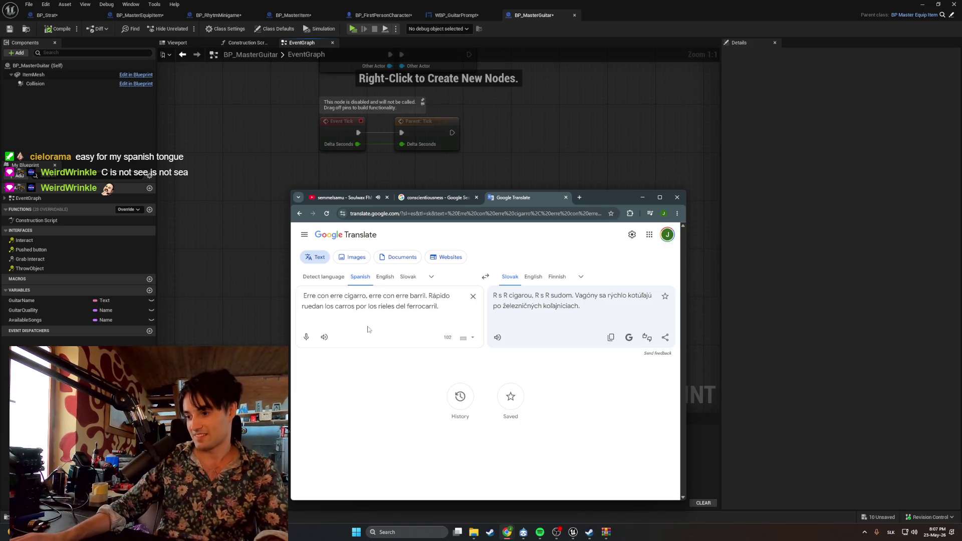
mouse_move(440, 306)
mouse_down()
mouse_move(325, 284)
mouse_move(296, 292)
mouse_up()
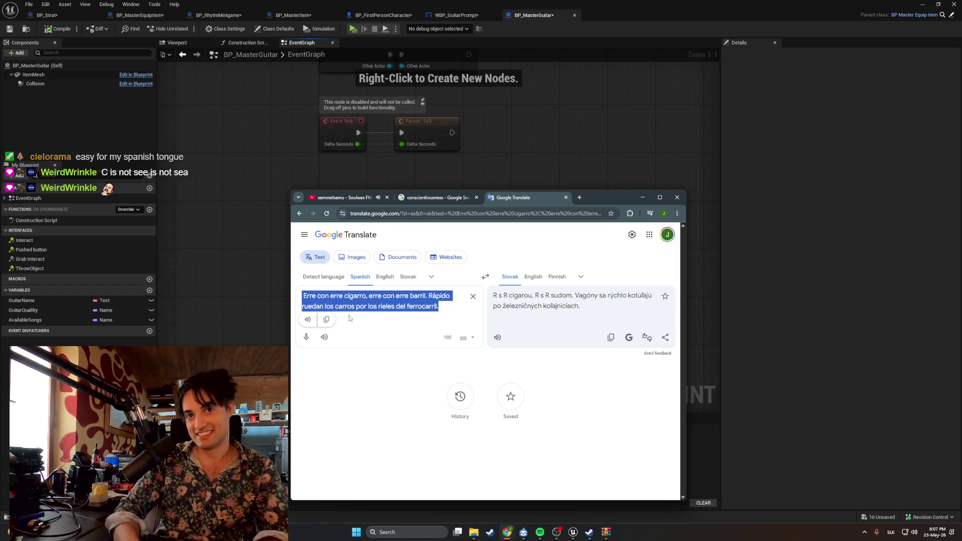
text(C =)
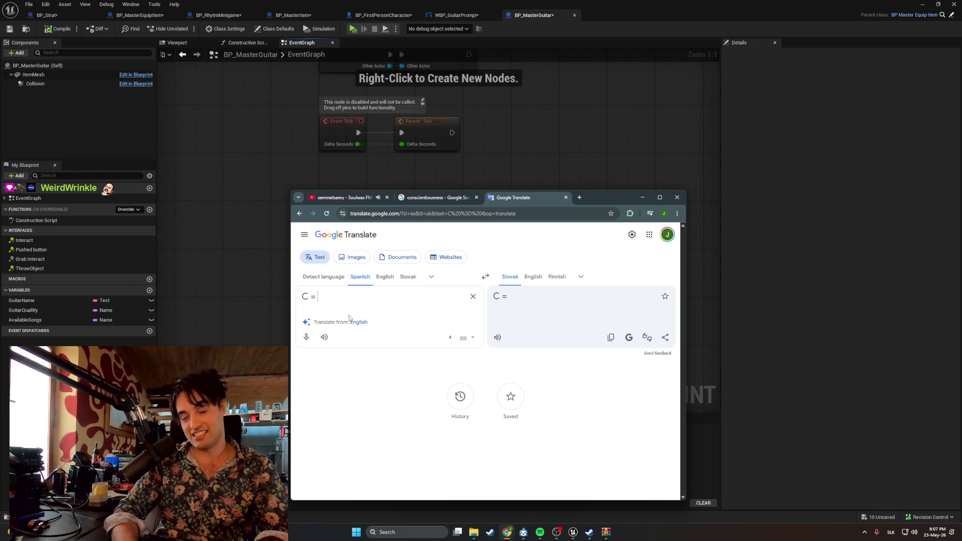
Replace 'NOT= SEE' with the letter mappings 'CS= Č SH= Š'
key(BackSpace)
text(N)
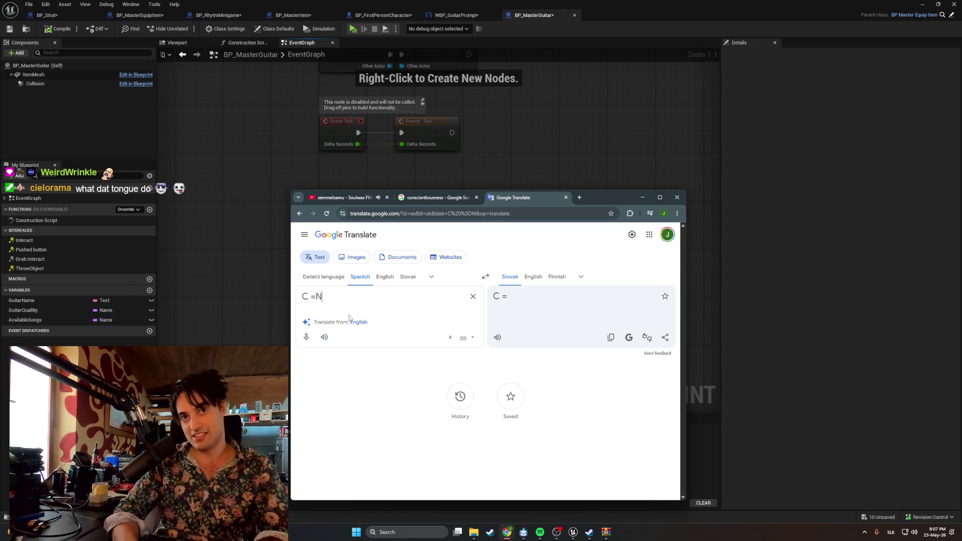
text(OT= SEE)
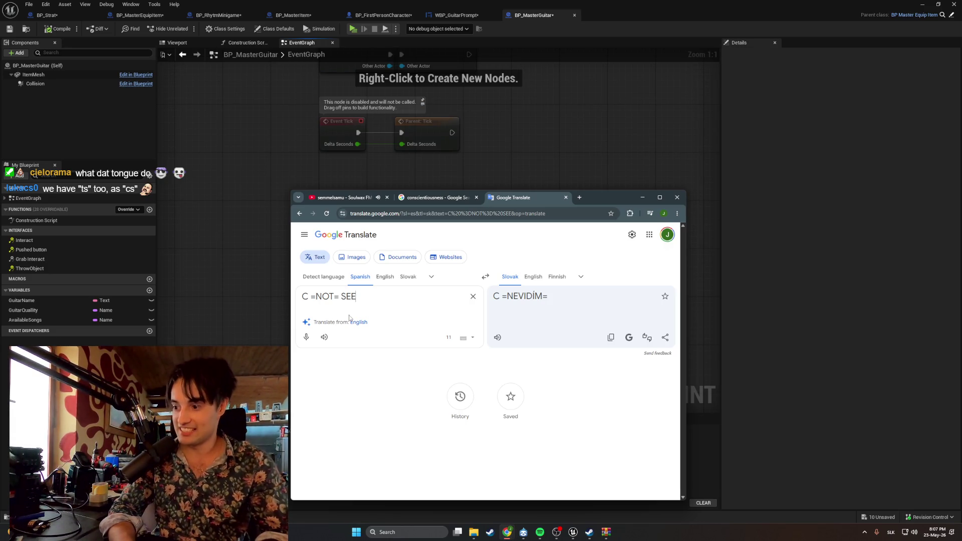
key(BackSpace)
key(BackSpace)
key(BackSpace)
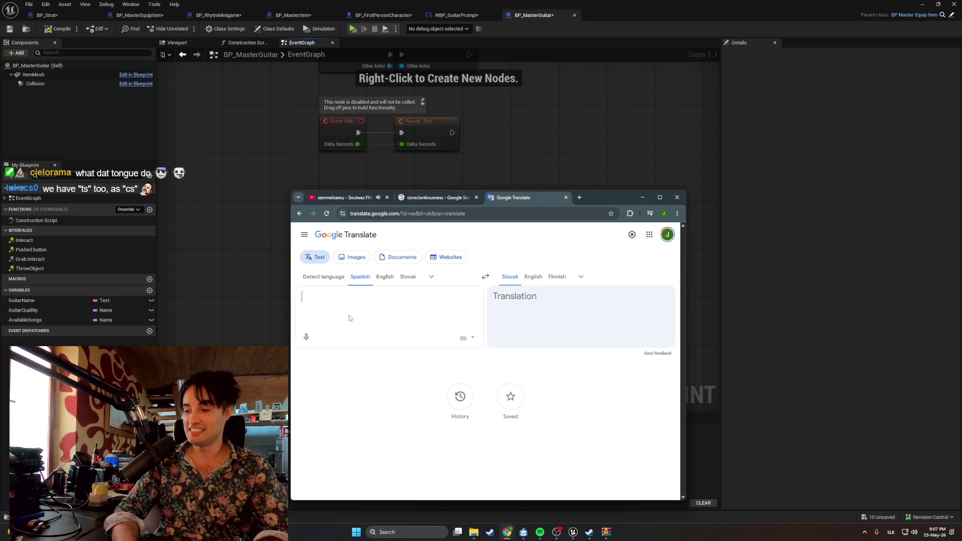
text(C)
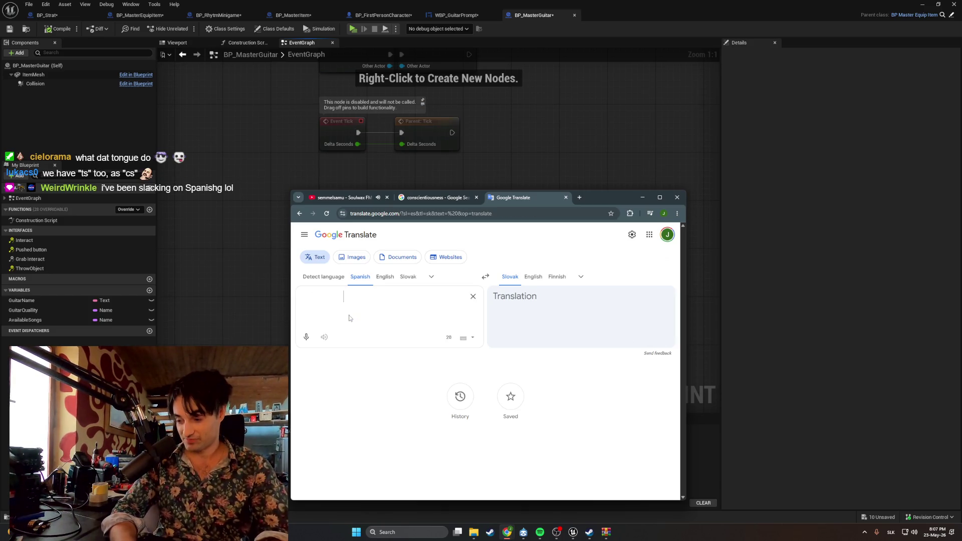
text(S)
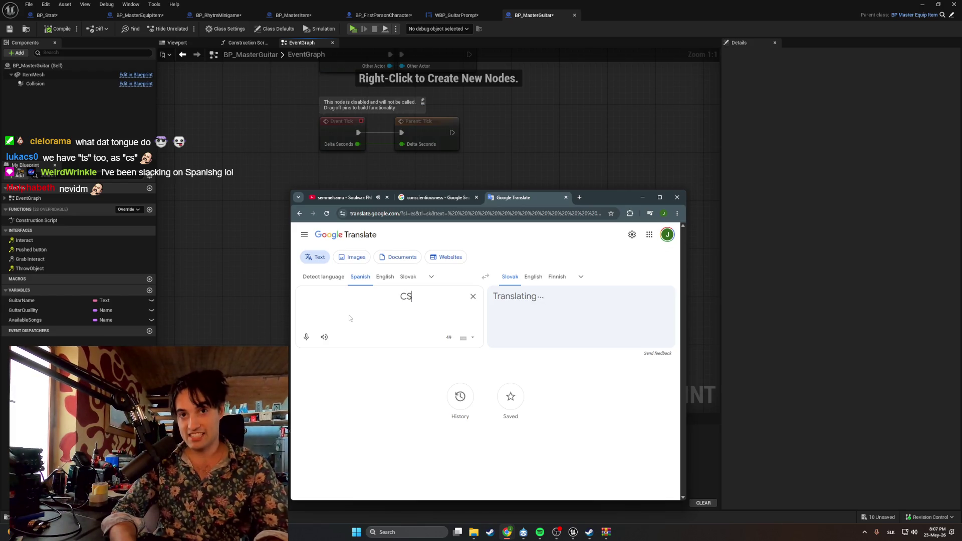
text(= Č)
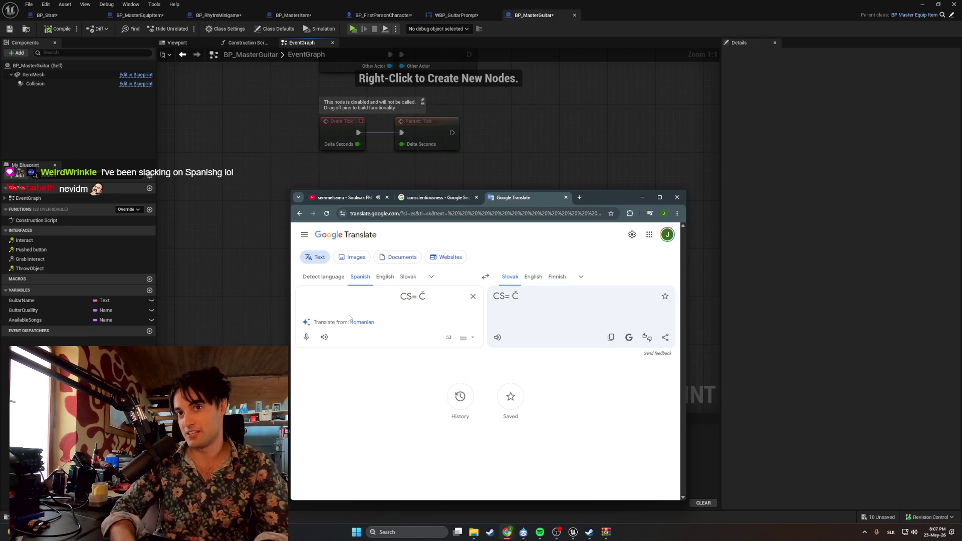
key(BackSpace)
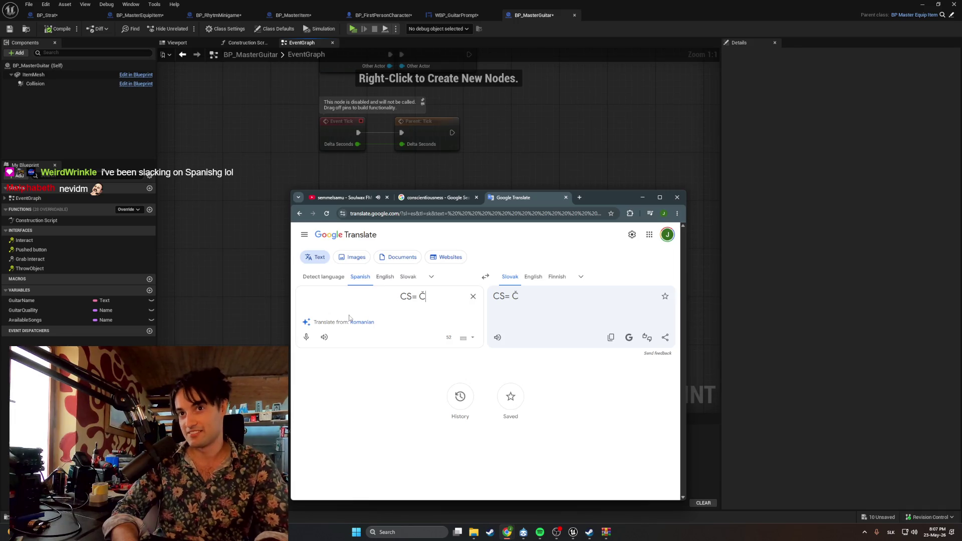
text( SH)
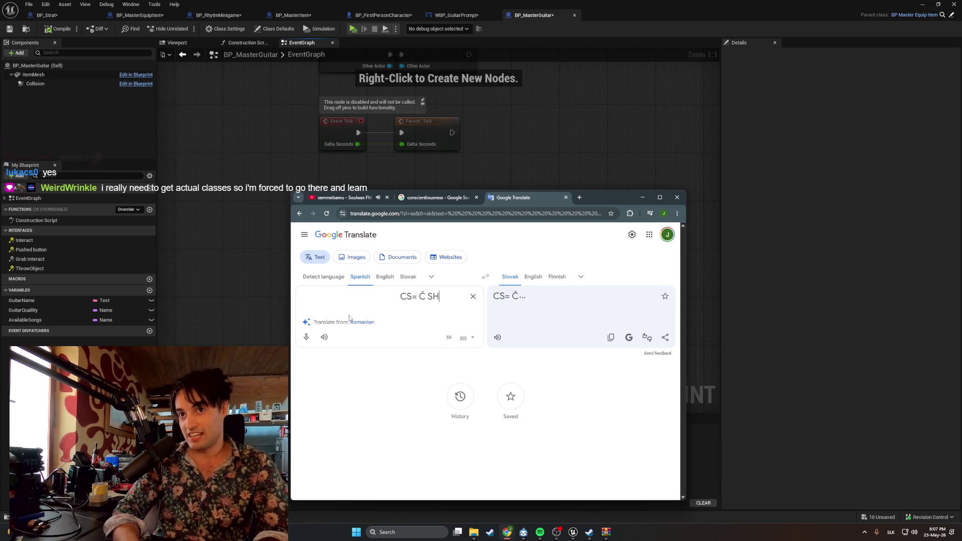
text(= )
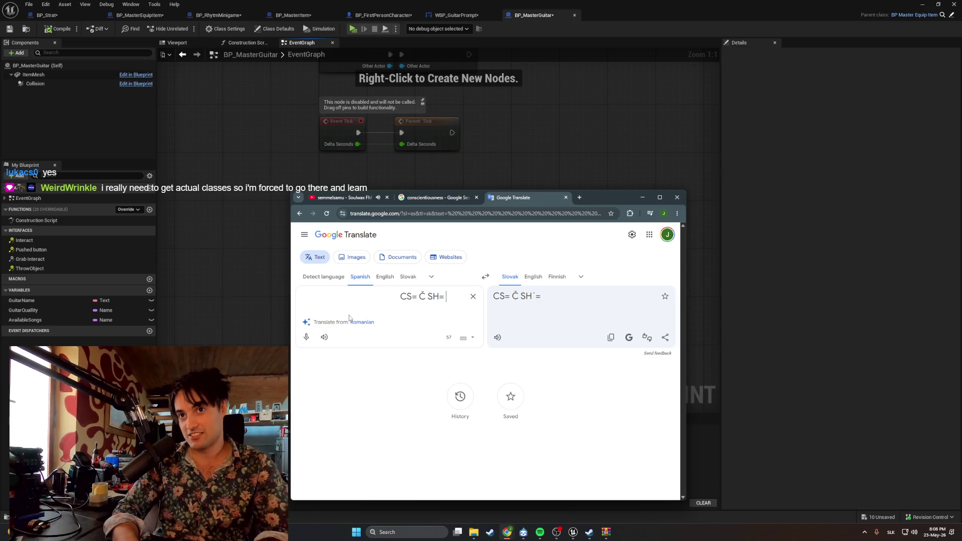
text(Š)
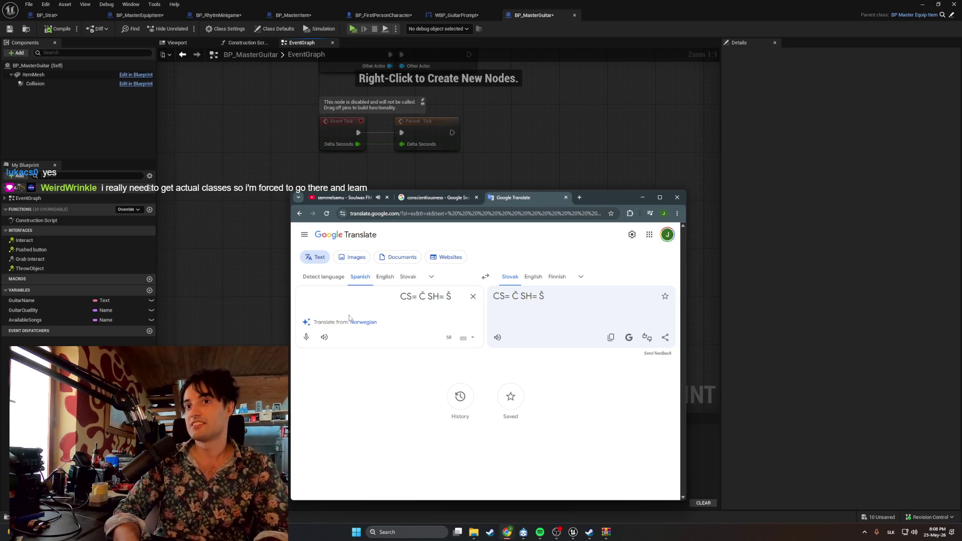
Add a second line reading 'SHOE Šú uu Šuu = NOT = SHOE'
key(Left)
key(Left)
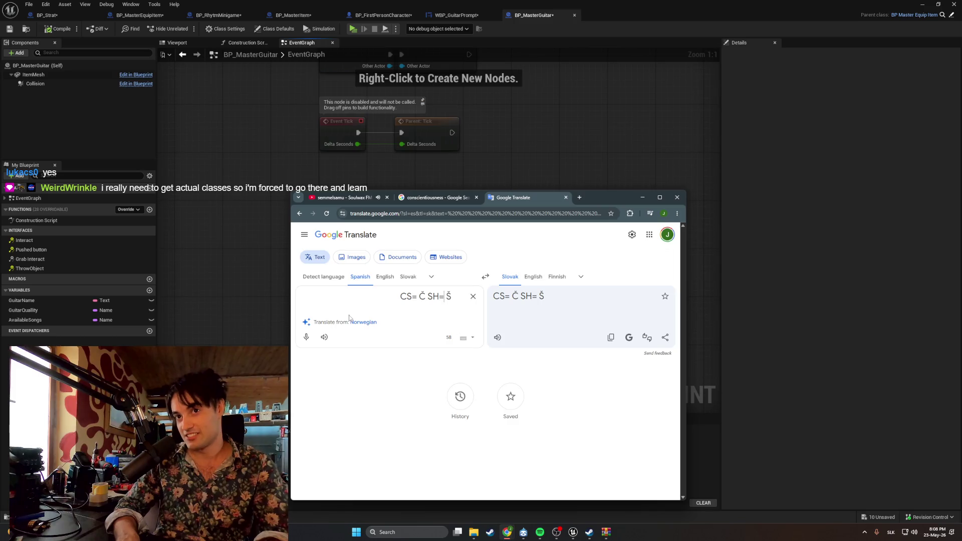
key(End)
key(Return)
text(SHOE)
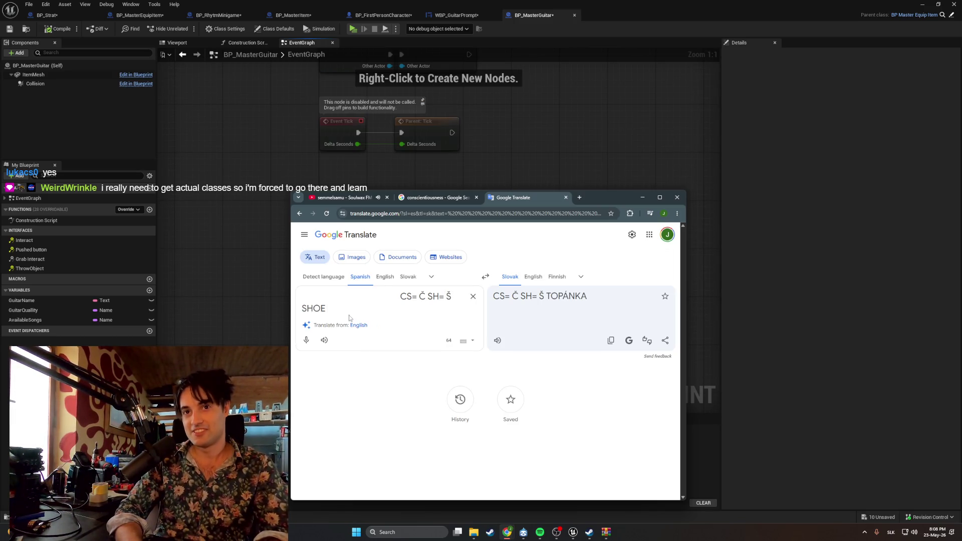
text(2)
key(BackSpace)
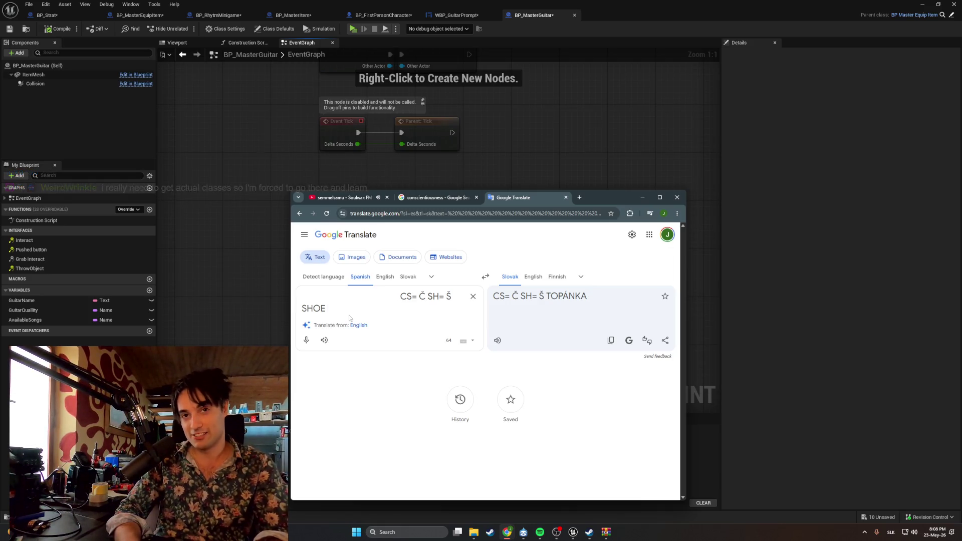
text( Šú)
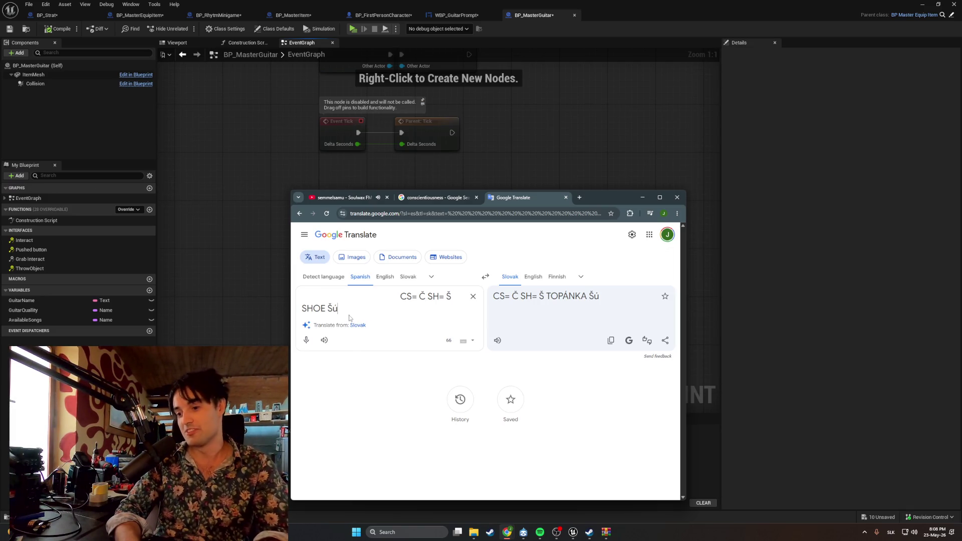
key(BackSpace)
text(ú)
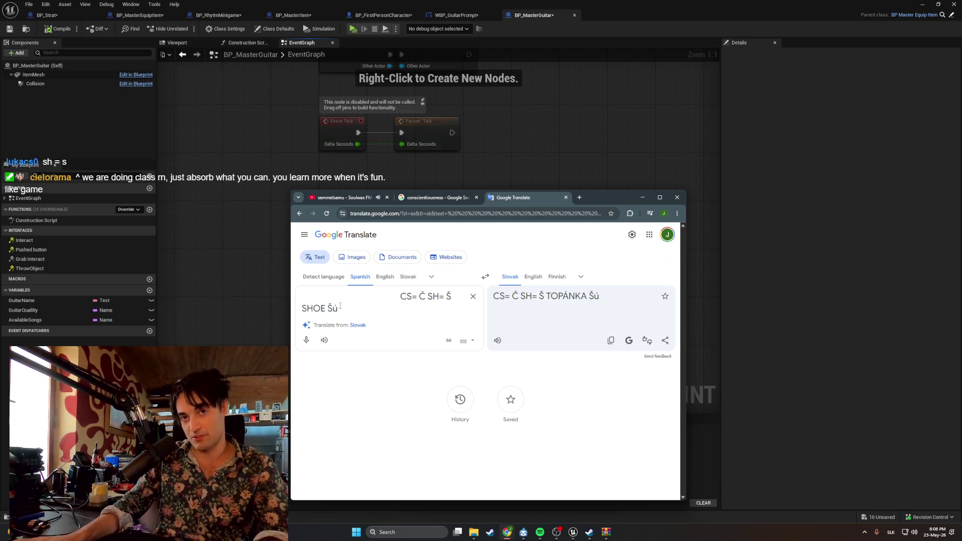
text( uu )
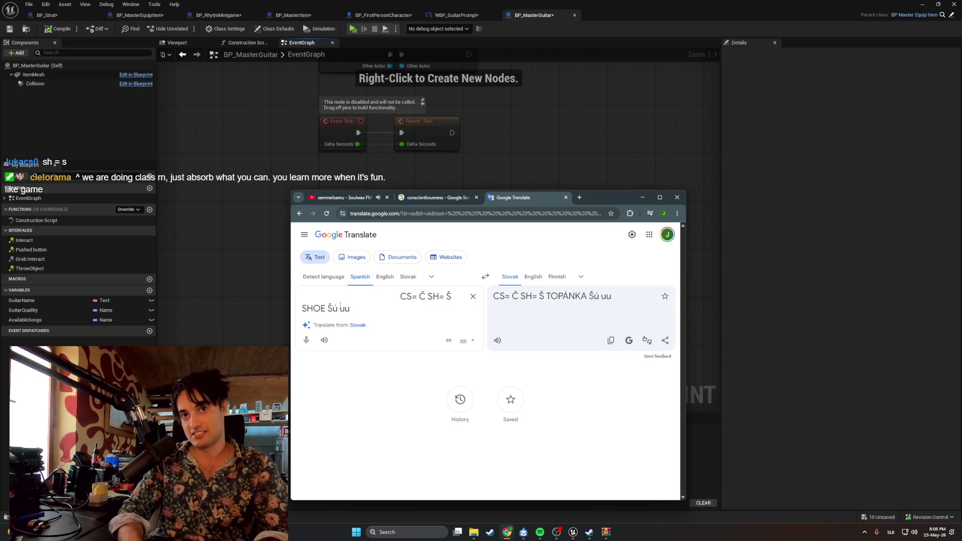
text(Š)
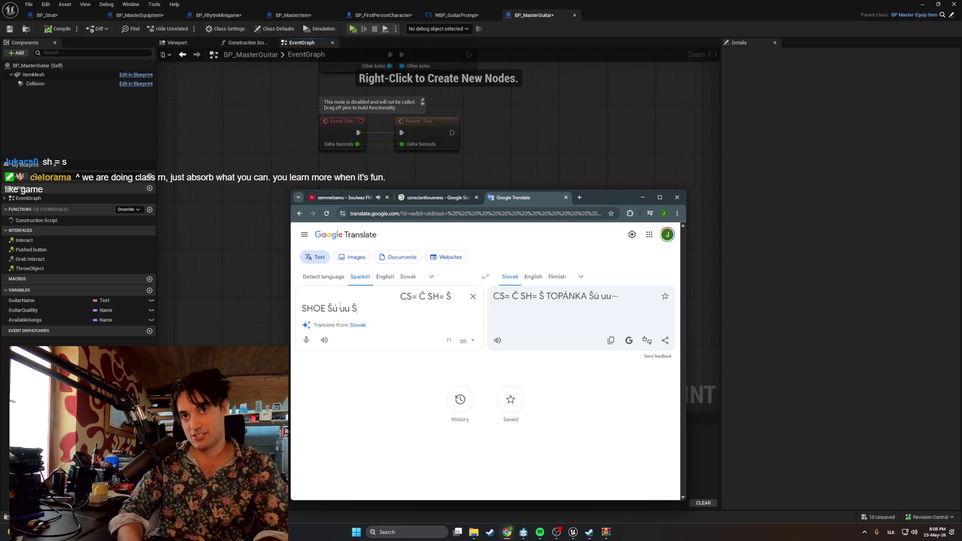
text(uu)
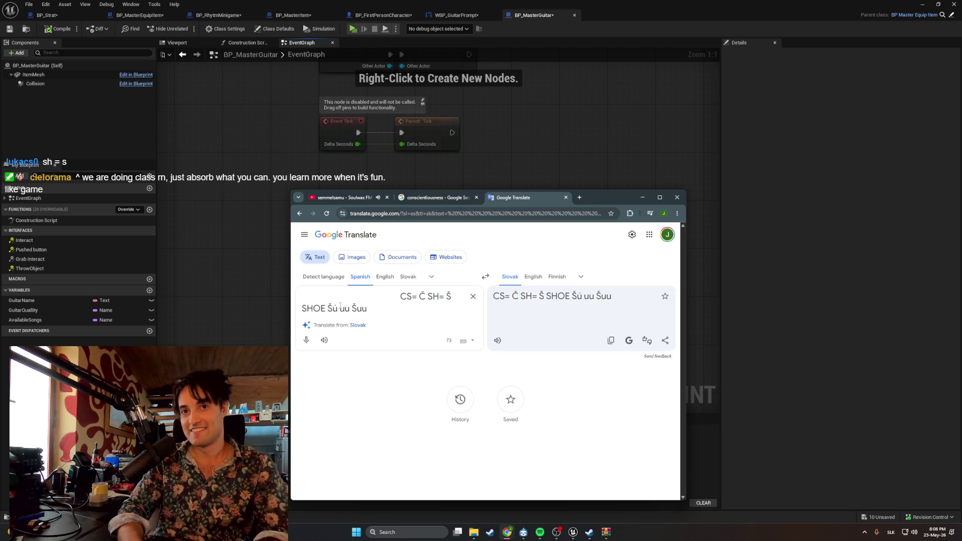
text( = NOT)
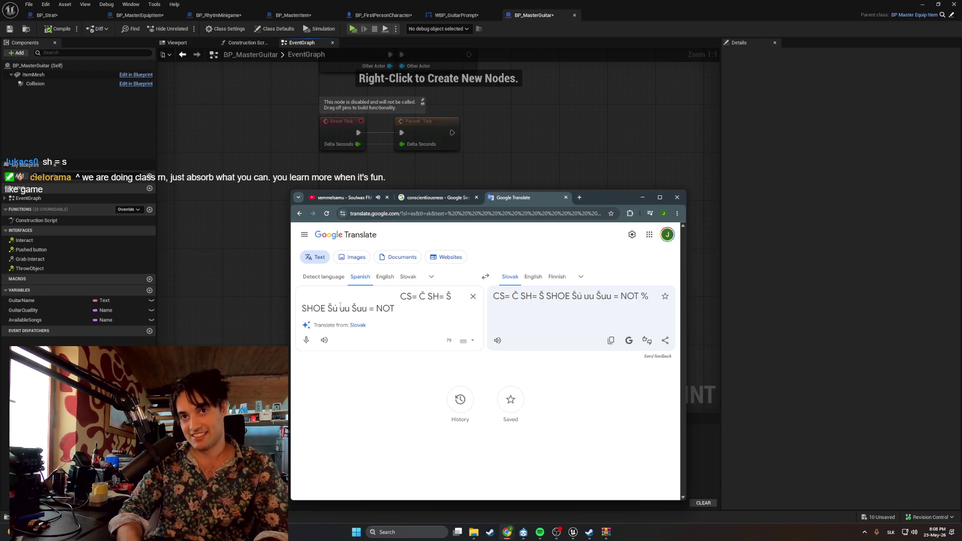
key(BackSpace)
key(BackSpace)
text(T = )
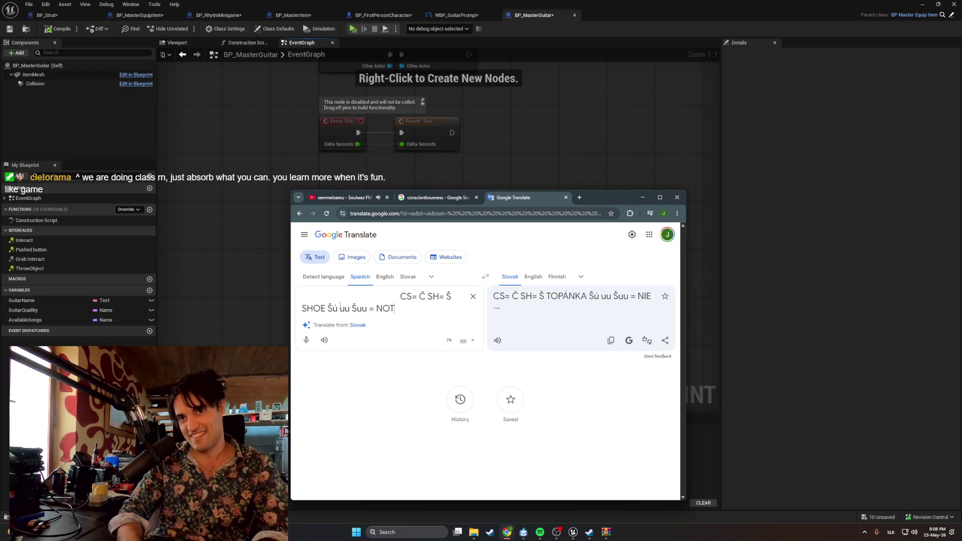
text(SHOE)
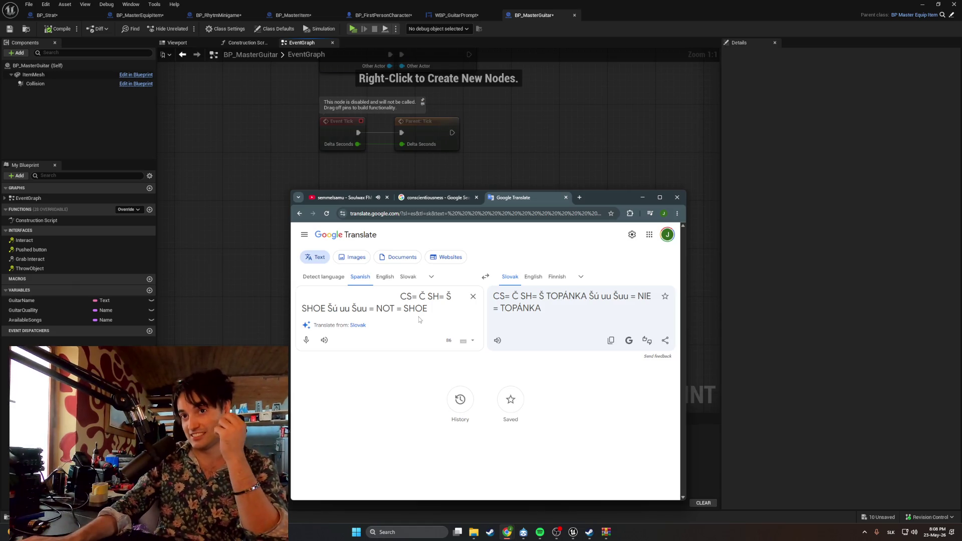
Select parts of the final SHOE, then delete both lines of source text
drag(404, 308, 428, 310)
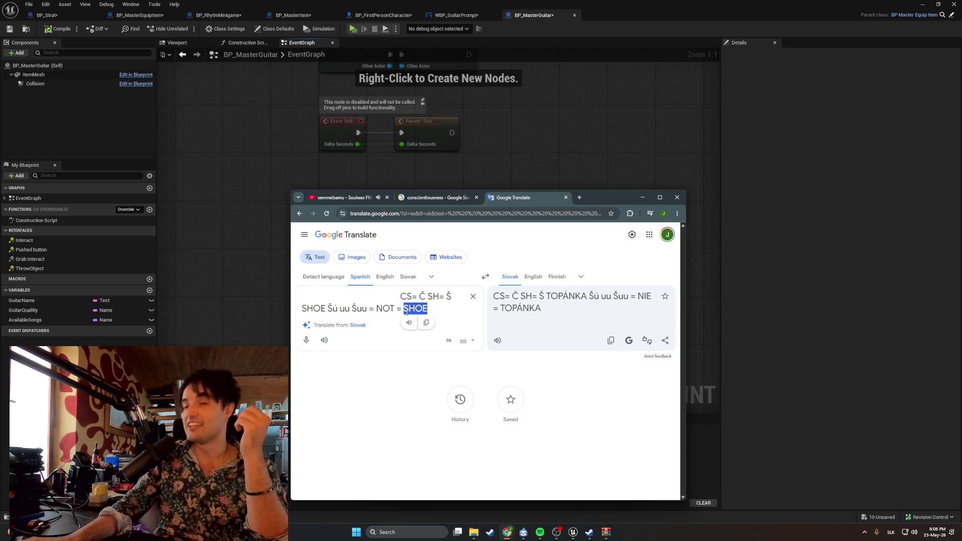
click(437, 307)
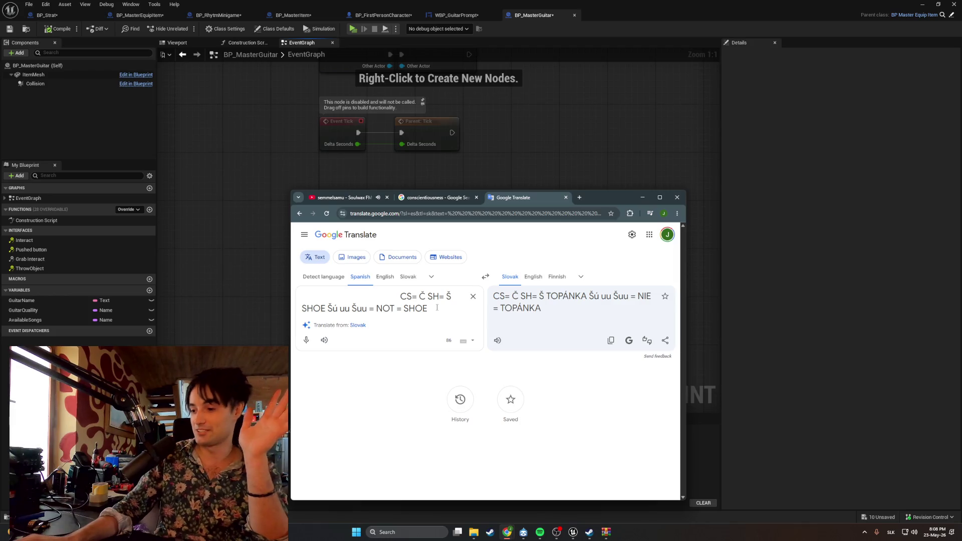
mouse_move(436, 308)
mouse_down()
mouse_move(358, 309)
mouse_move(391, 309)
mouse_up()
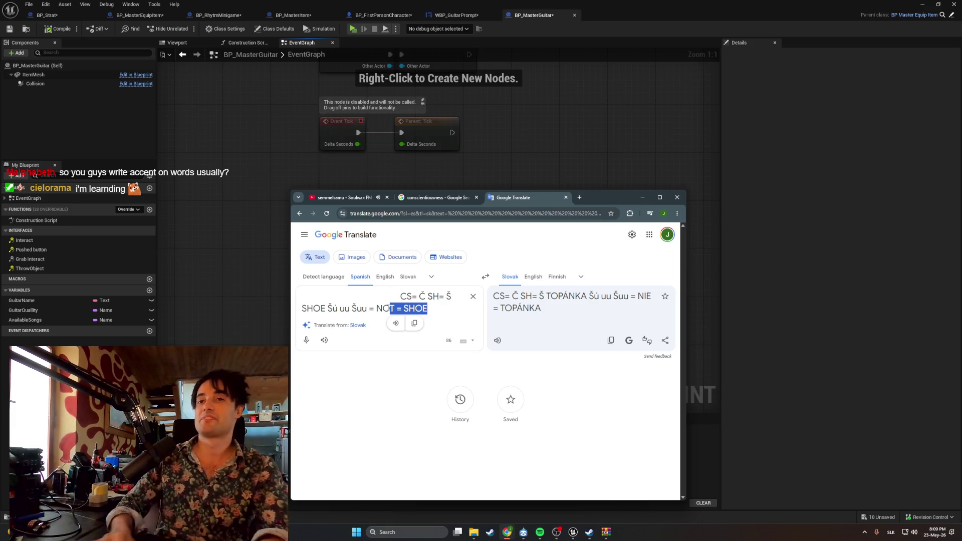
key(Right)
key(BackSpace)
key(BackSpace)
key(BackSpace)
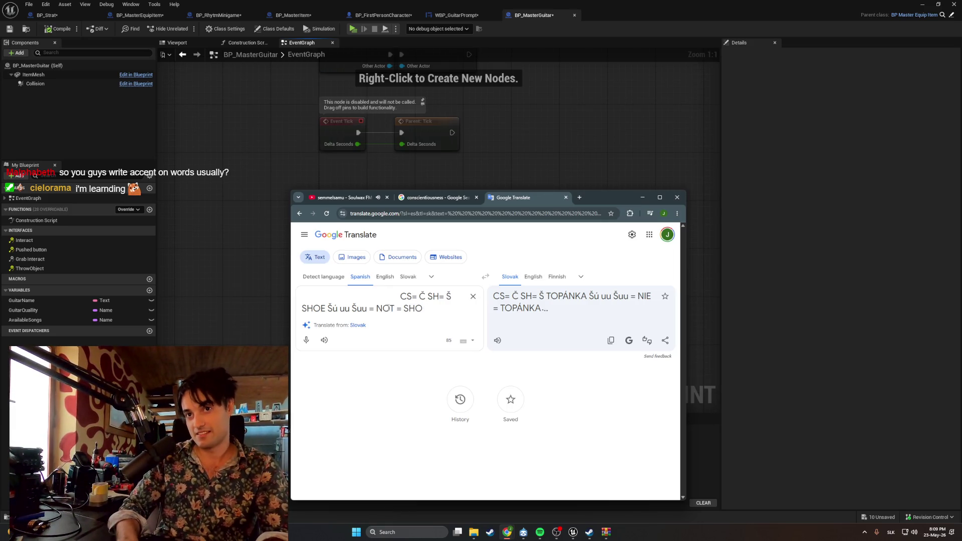
key(BackSpace)
key(BackSpace)
key(BackSpace)
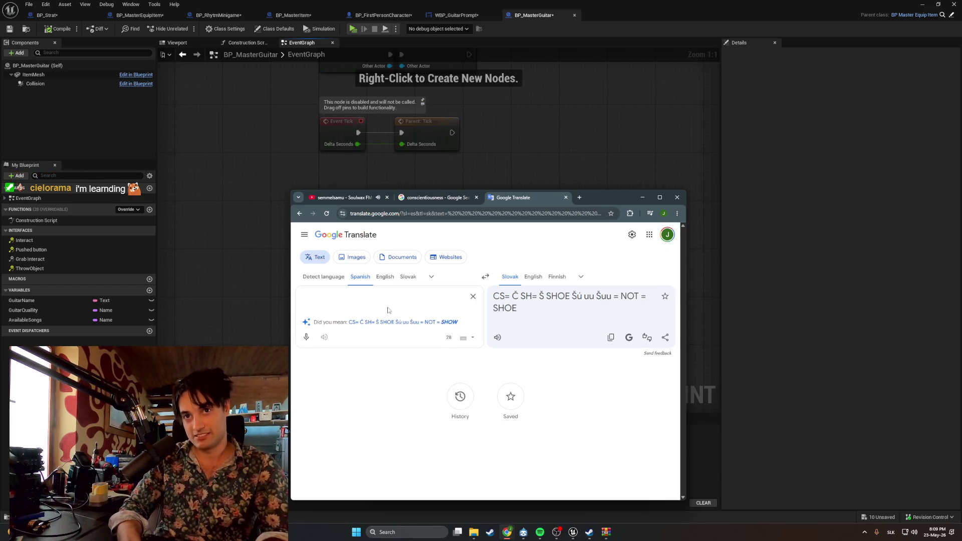
Type the full alphabet ABCDEFGHIJKLMNOPQRSTUVWXYZ into the source box, then clear it
key(BackSpace)
key(BackSpace)
key(BackSpace)
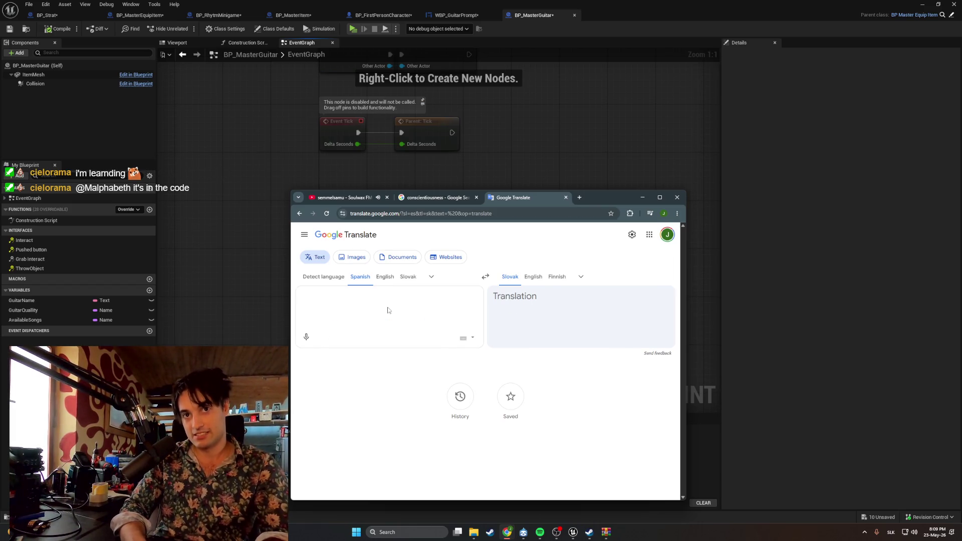
text(ABC)
key(BackSpace)
key(BackSpace)
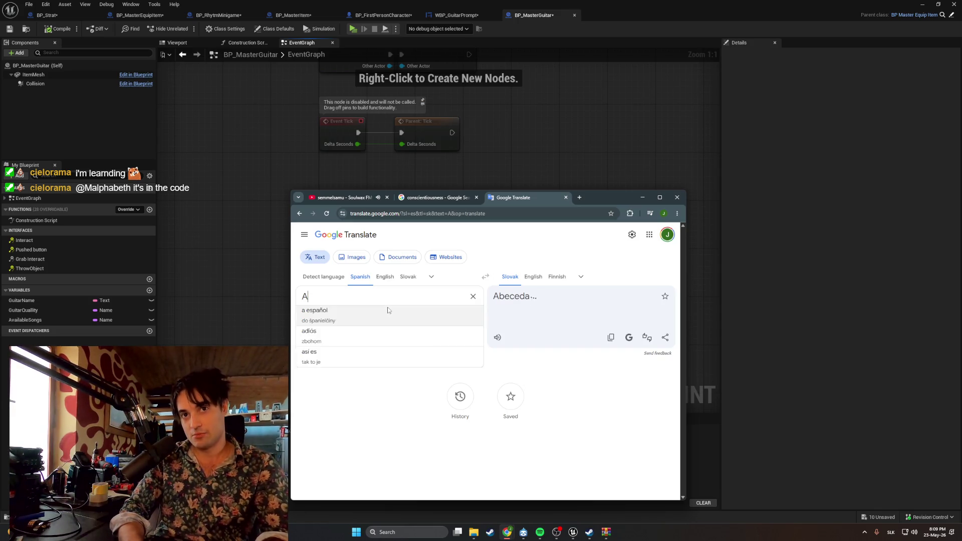
key(BackSpace)
text(ABCDE)
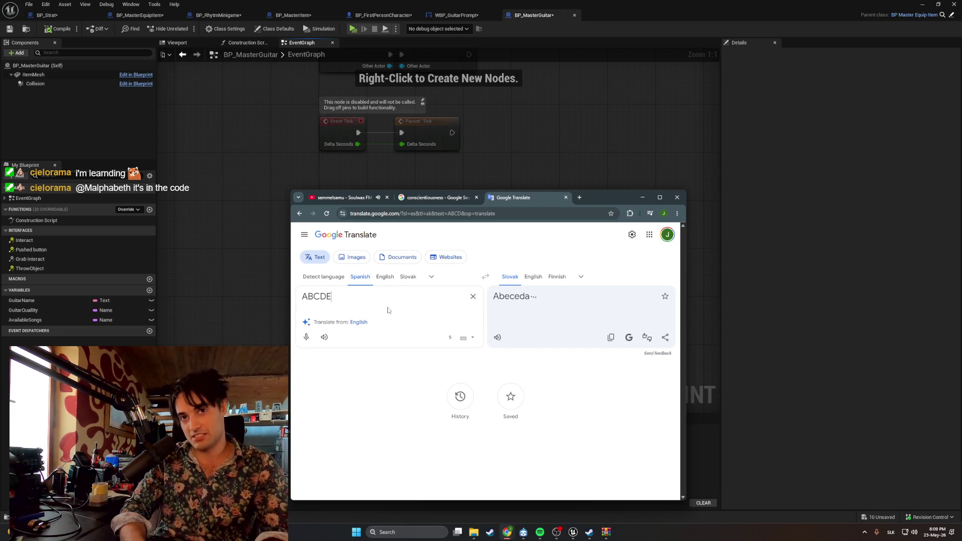
text(FGHIJKL)
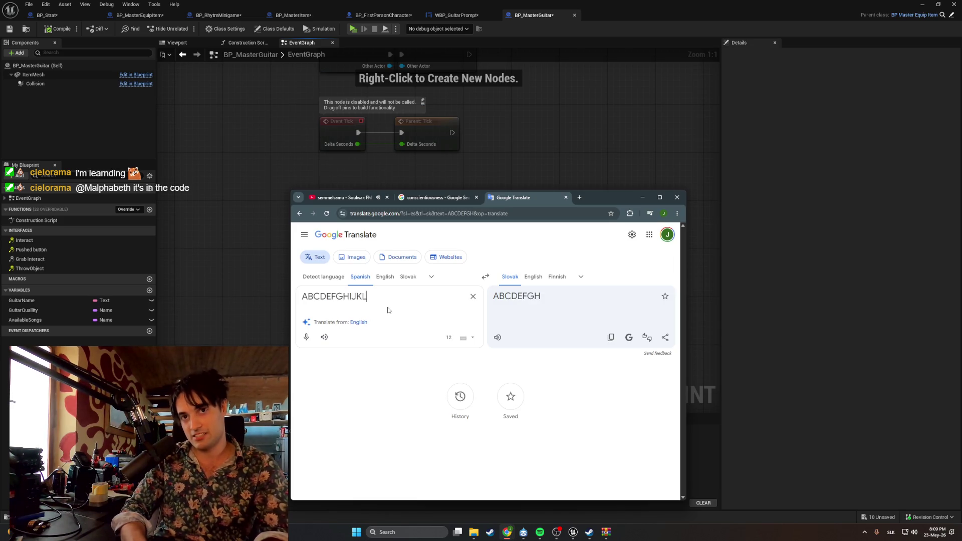
text(MNOPQR)
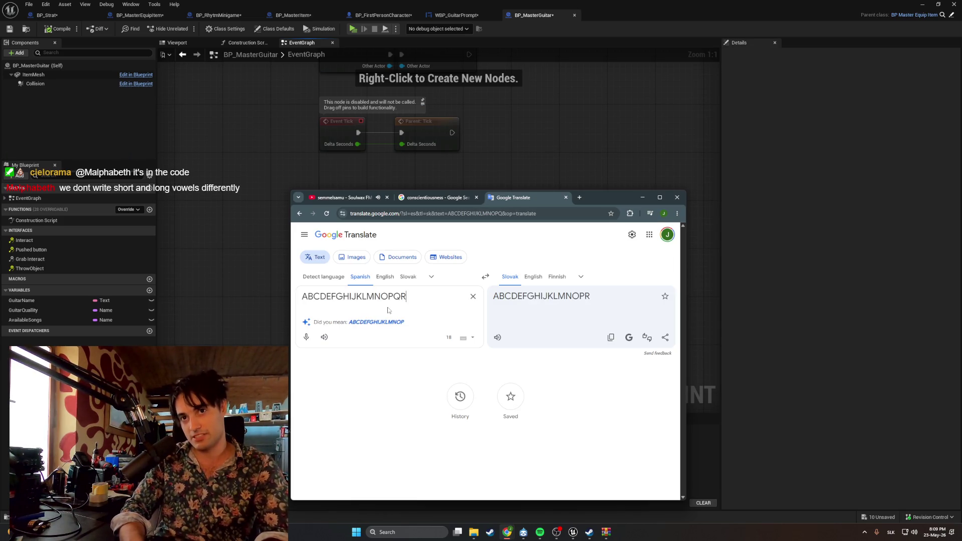
text(STUV)
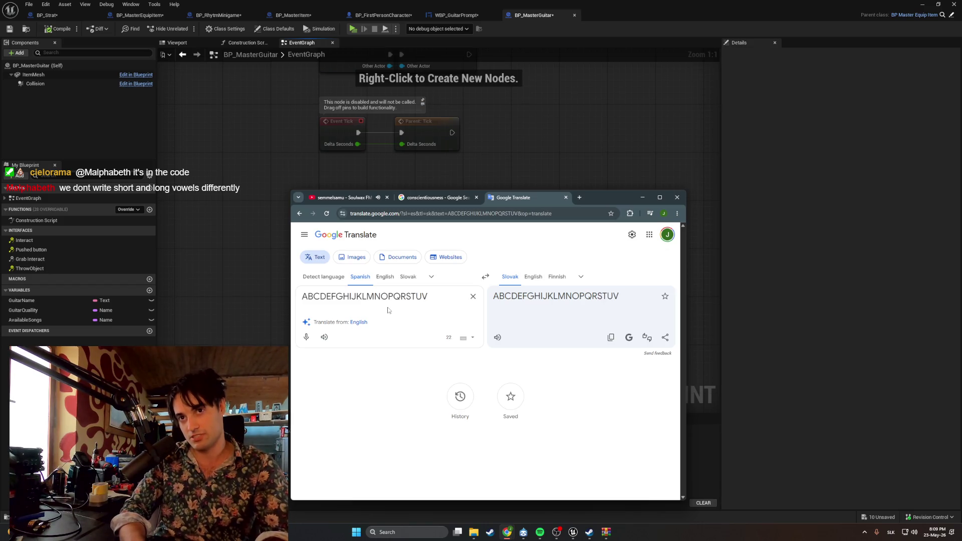
text(WXYZ´´)
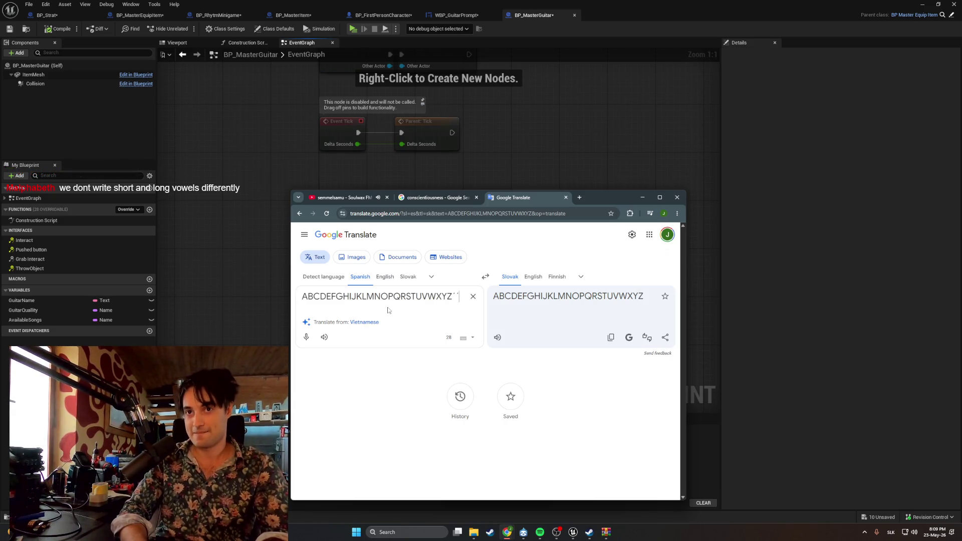
key(BackSpace)
key(BackSpace)
key(BackSpace)
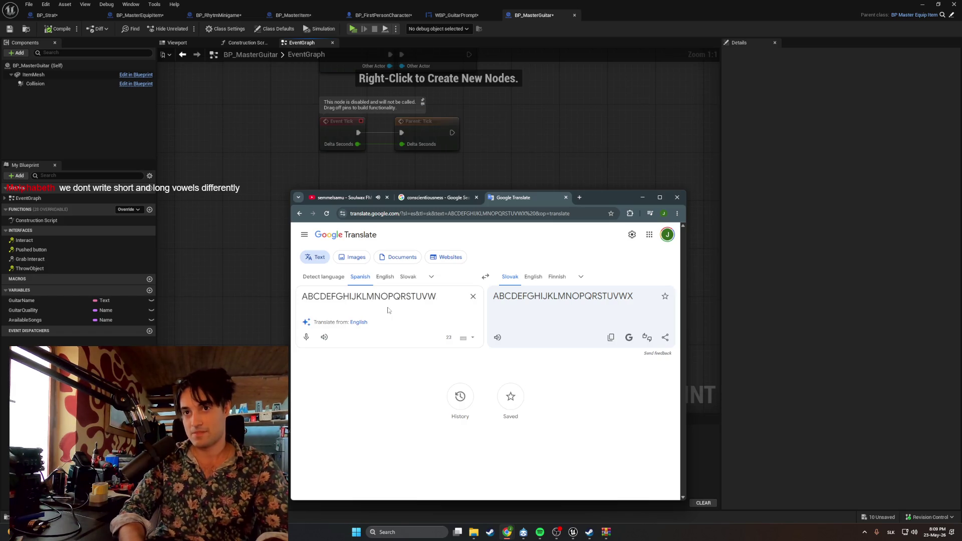
key(BackSpace)
key(BackSpace)
key(BackSpace)
Try 'Q qyu Q', 'YPsilon' and 'WAY', ending with just 'I' translated as Slovak 'Hej'
text(Q)
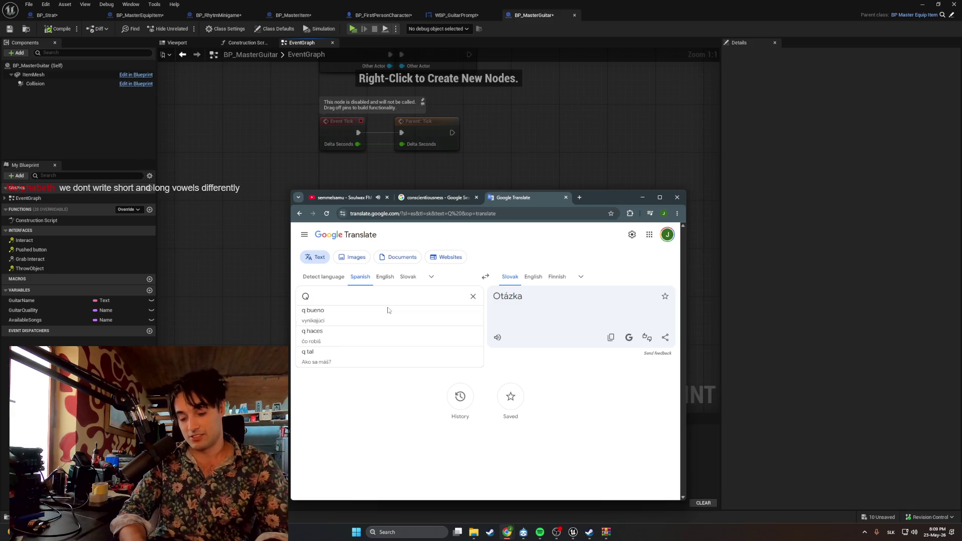
text( qju)
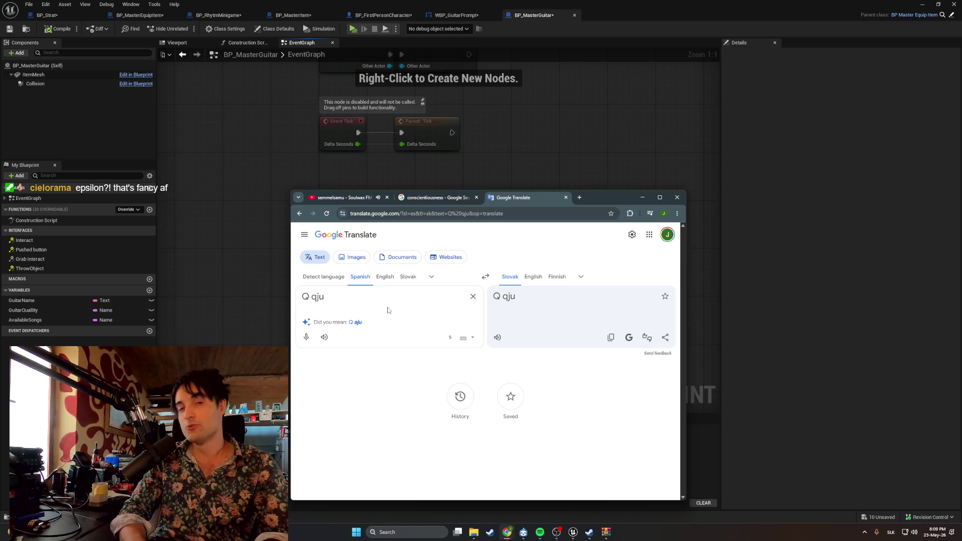
key(BackSpace)
key(BackSpace)
text(yu)
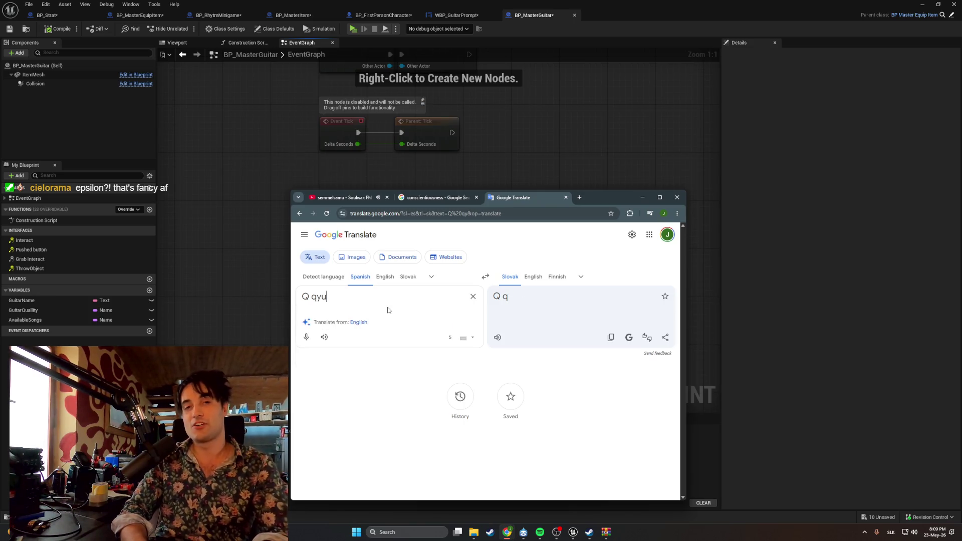
text( Q)
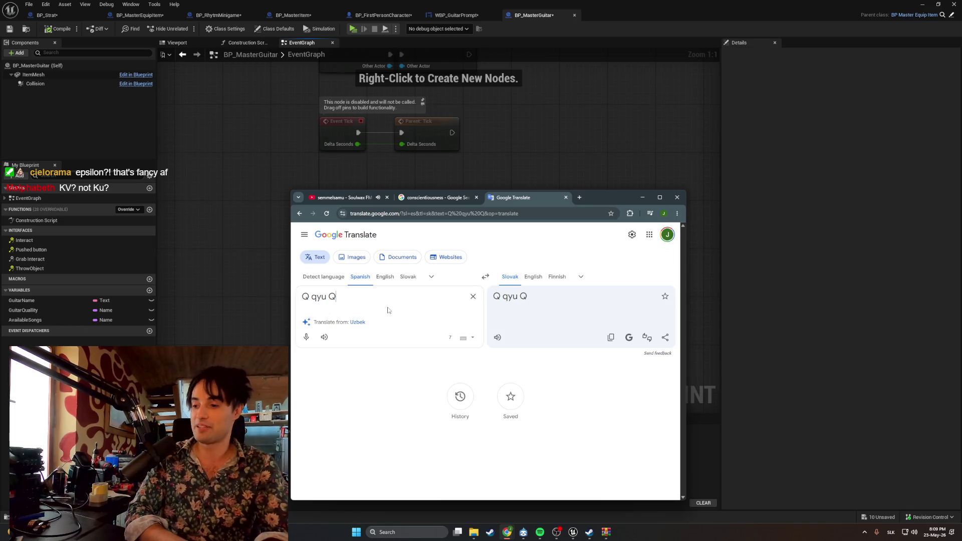
key(BackSpace)
key(BackSpace)
key(BackSpace)
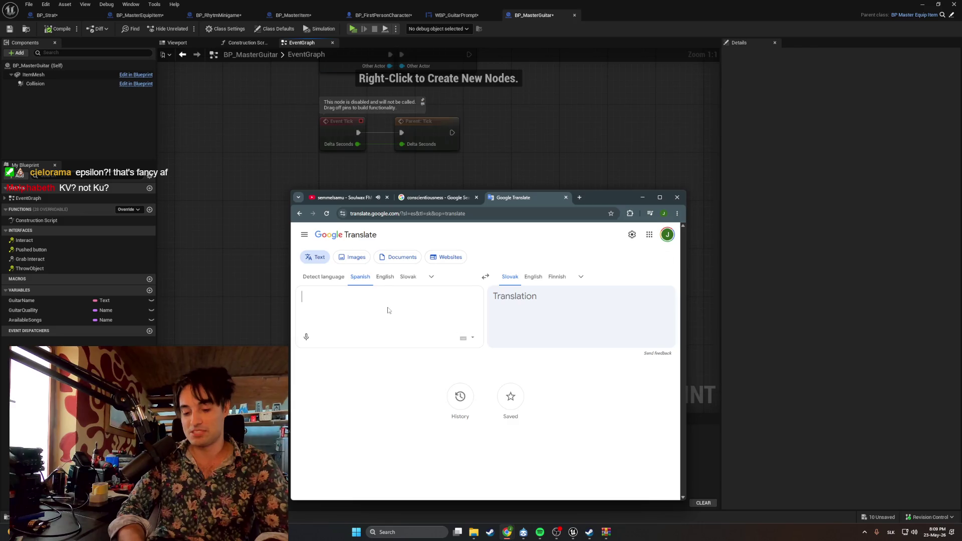
text(YPsilon)
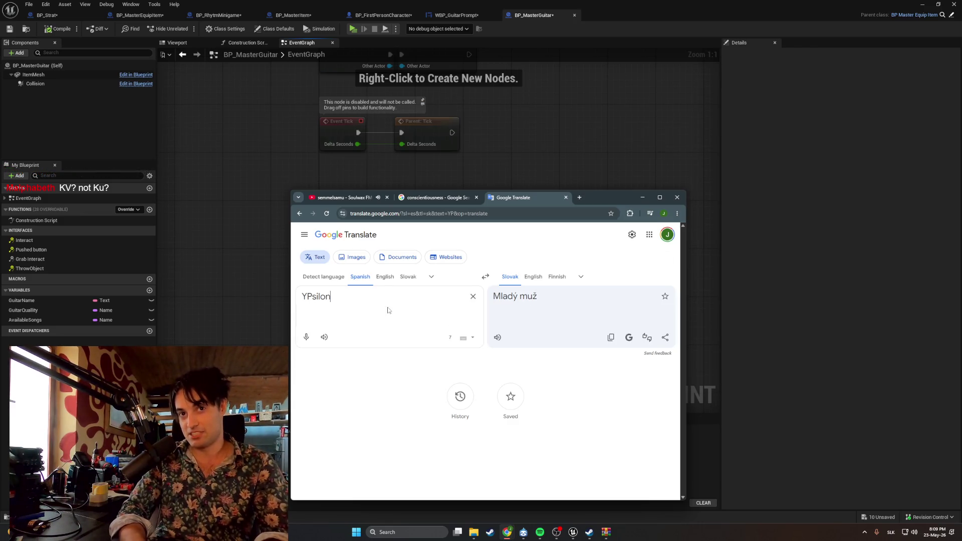
key(BackSpace)
key(BackSpace)
key(BackSpace)
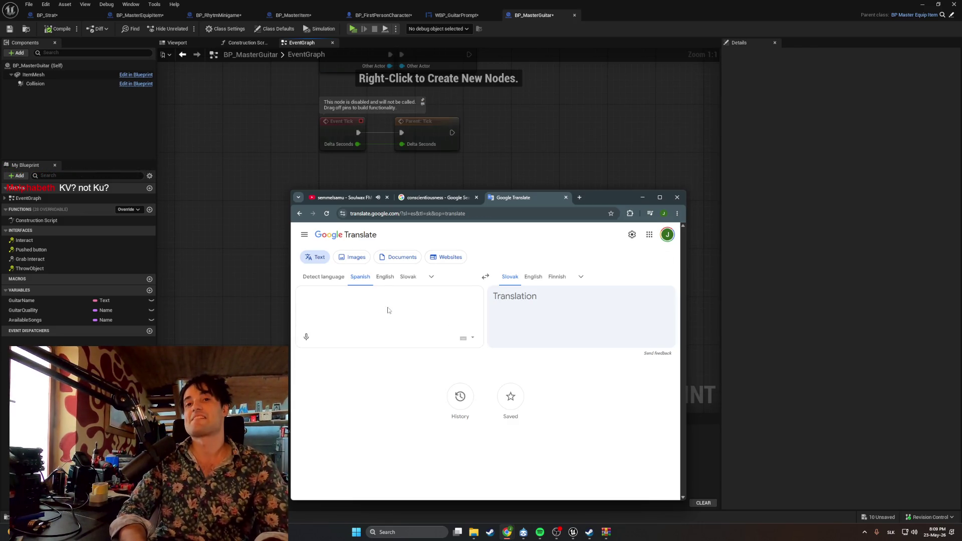
text(WAY)
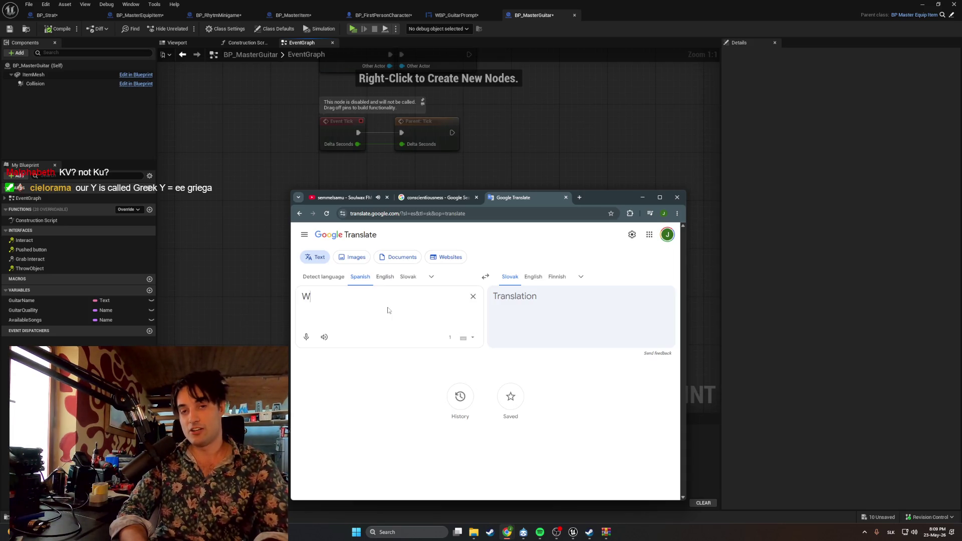
key(BackSpace)
key(BackSpace)
key(BackSpace)
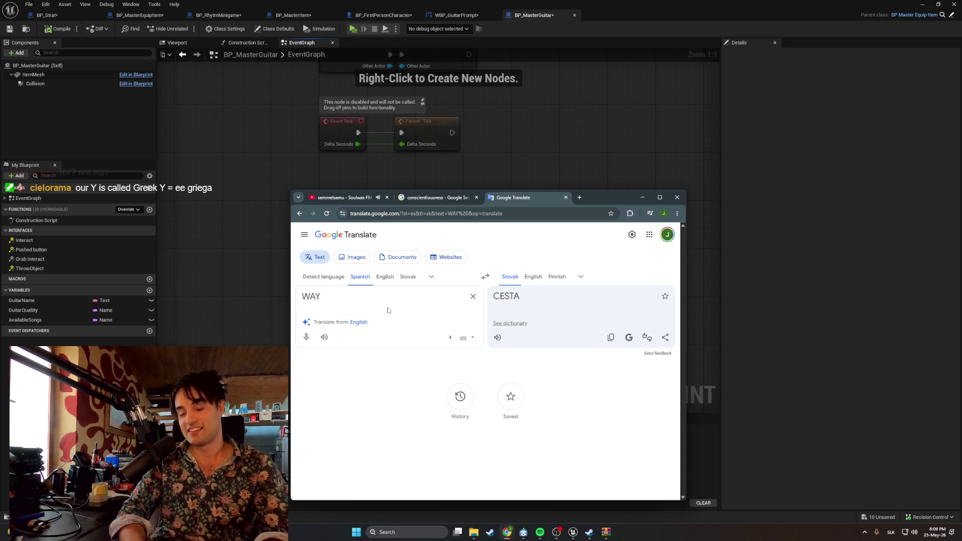
key(BackSpace)
key(BackSpace)
key(BackSpace)
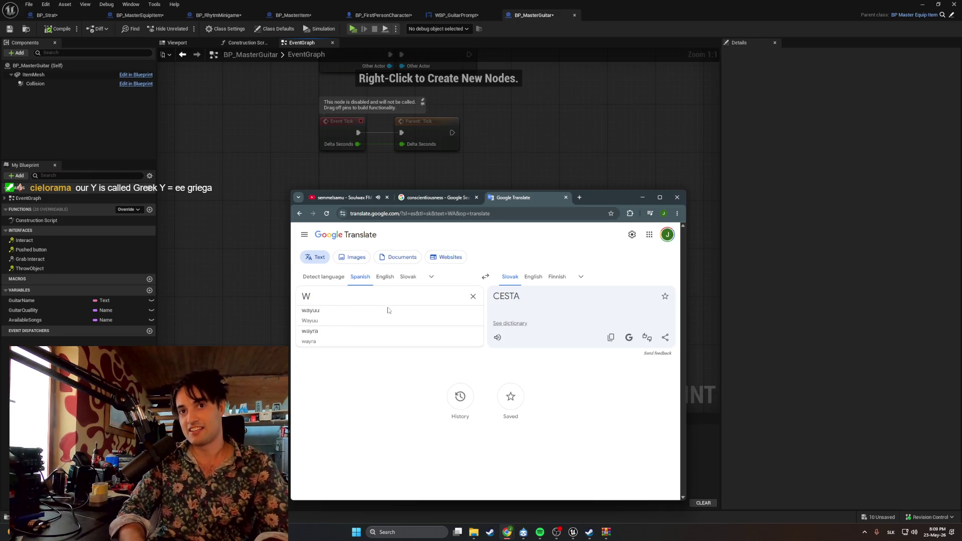
text(I)
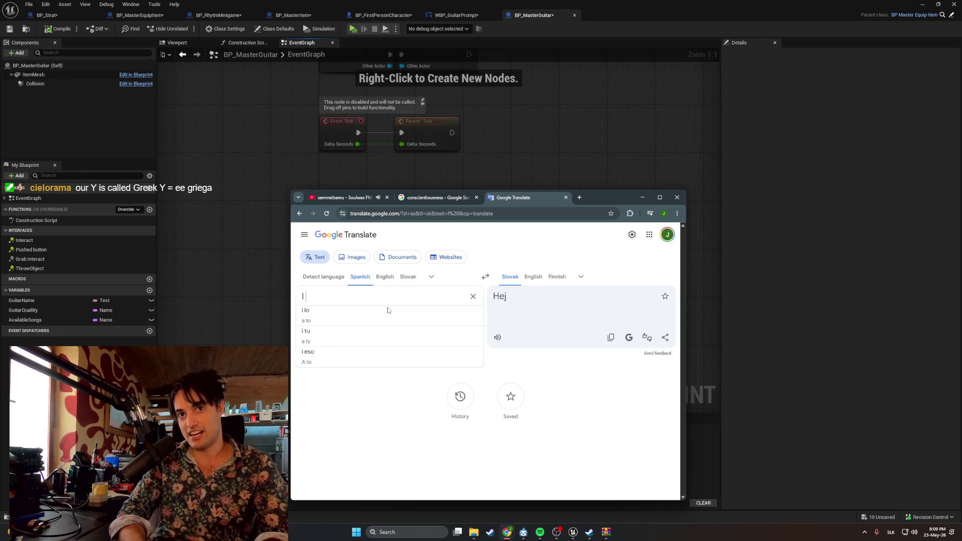
text( ´=)
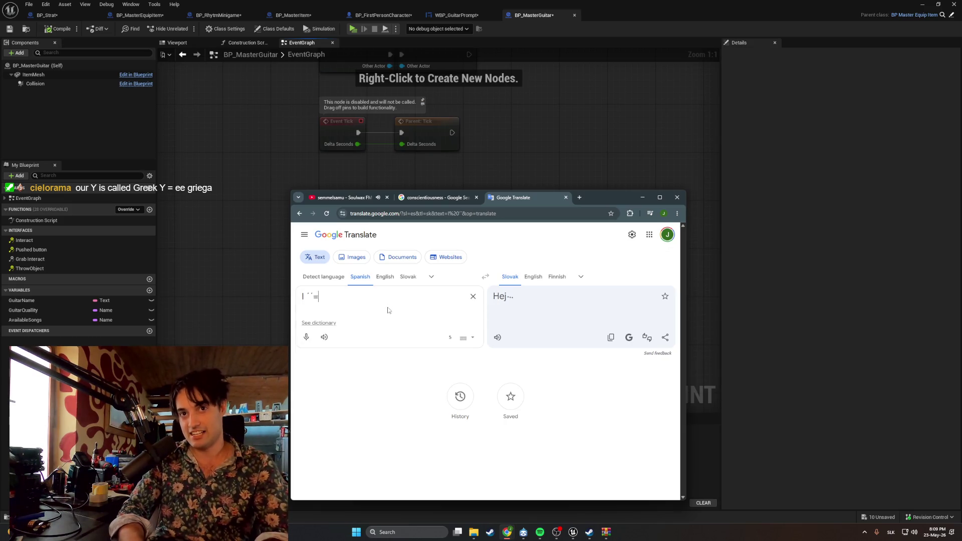
Enter three letter-sound lines, from 'I NOT = eye' to 'E= E flesh beef', fixing typos
key(BackSpace)
key(BackSpace)
text(= e)
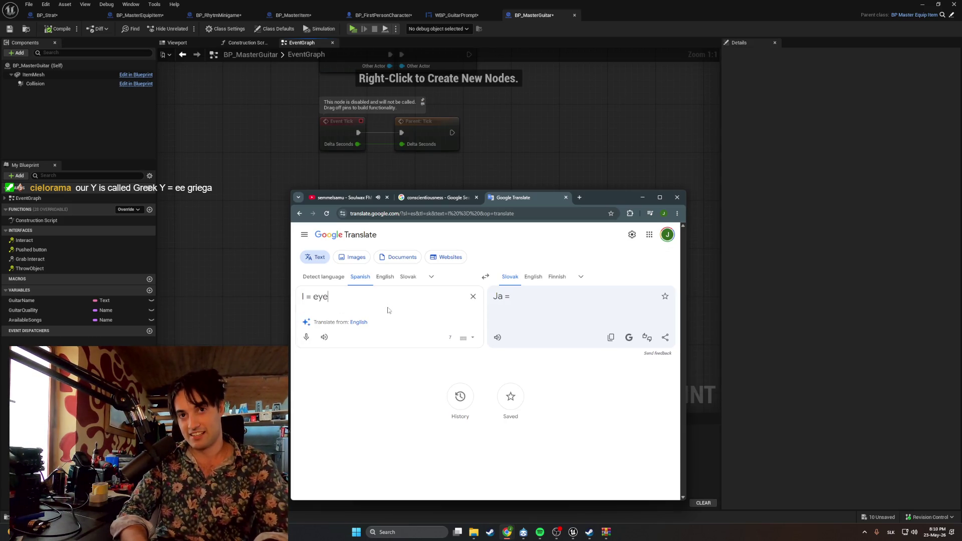
key(BackSpace)
text(NOT =)
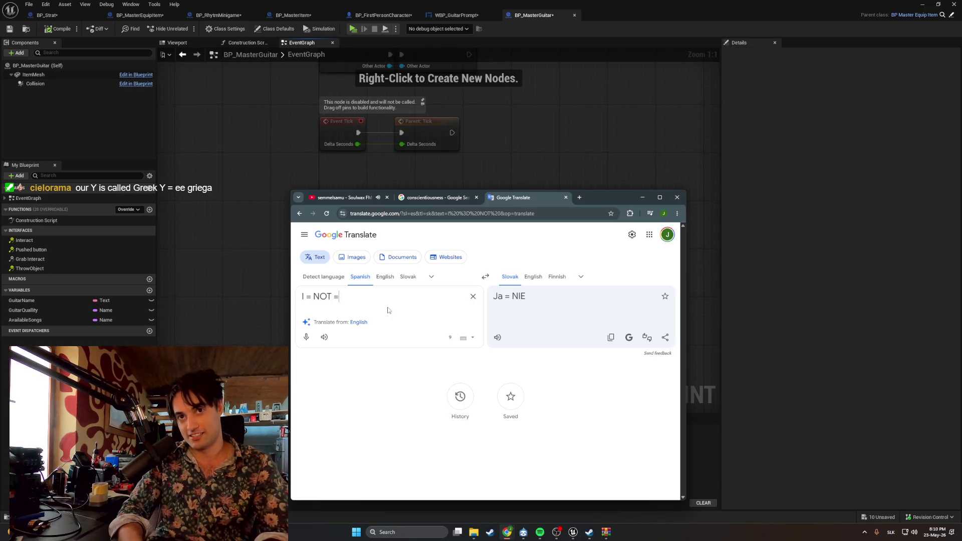
text( eye)
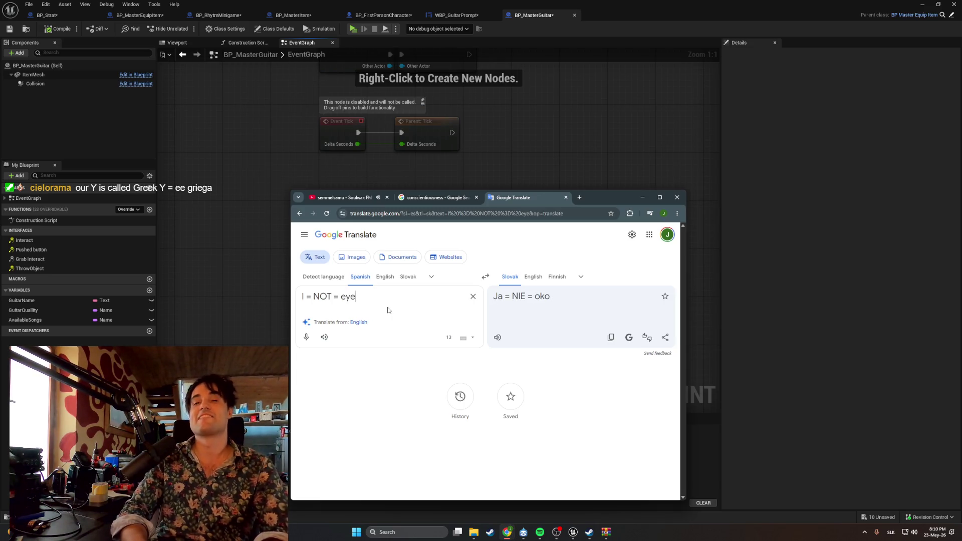
text( =)
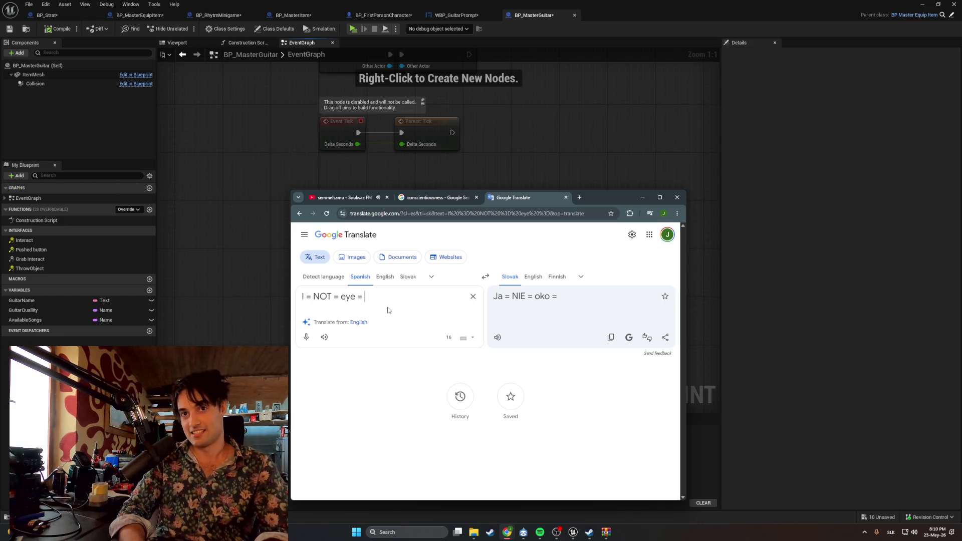
key(Return)
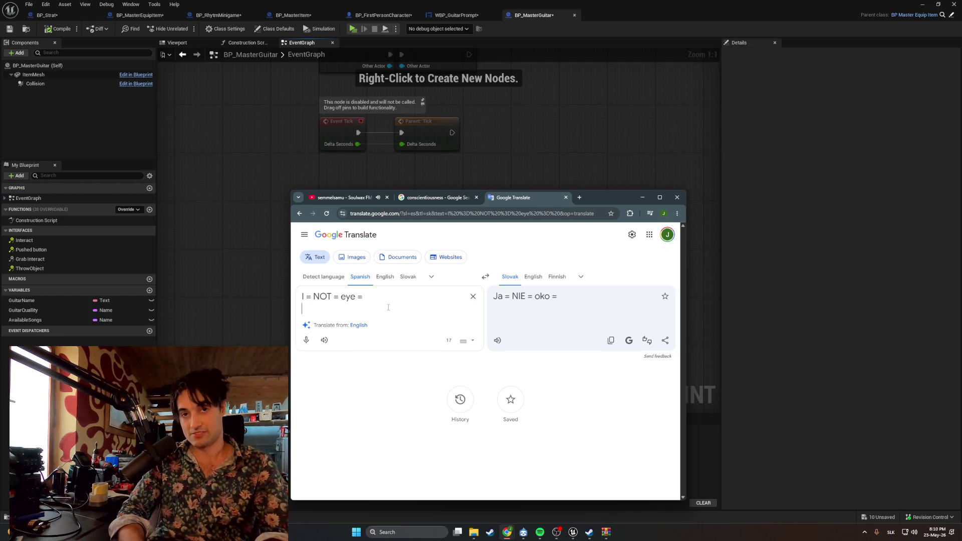
text(I é)
key(BackSpace)
key(BackSpace)
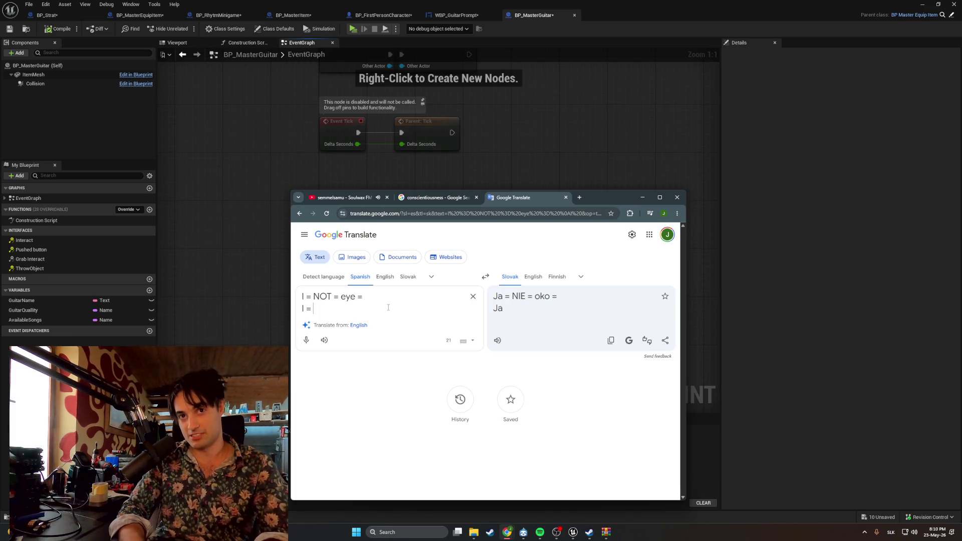
text(= I)
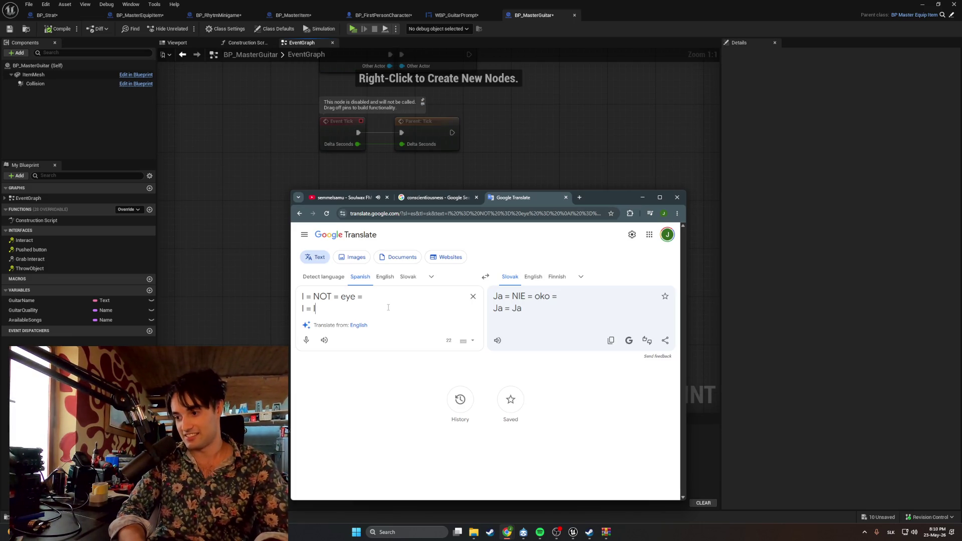
text(    E)
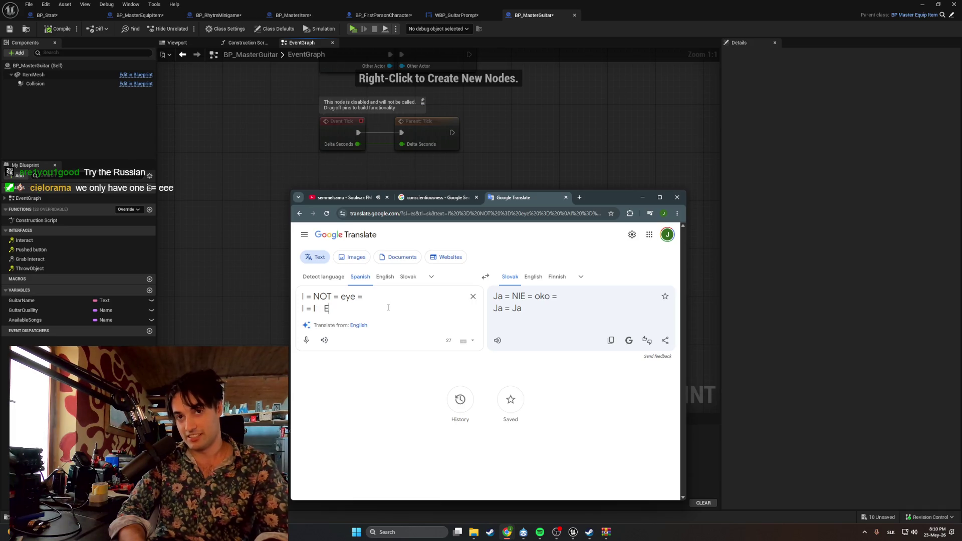
text(= not =)
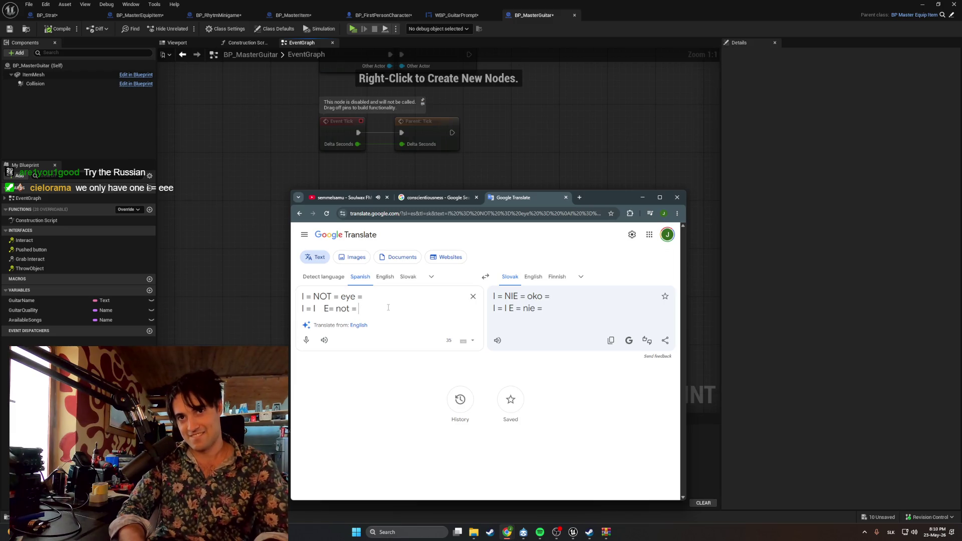
text( I)
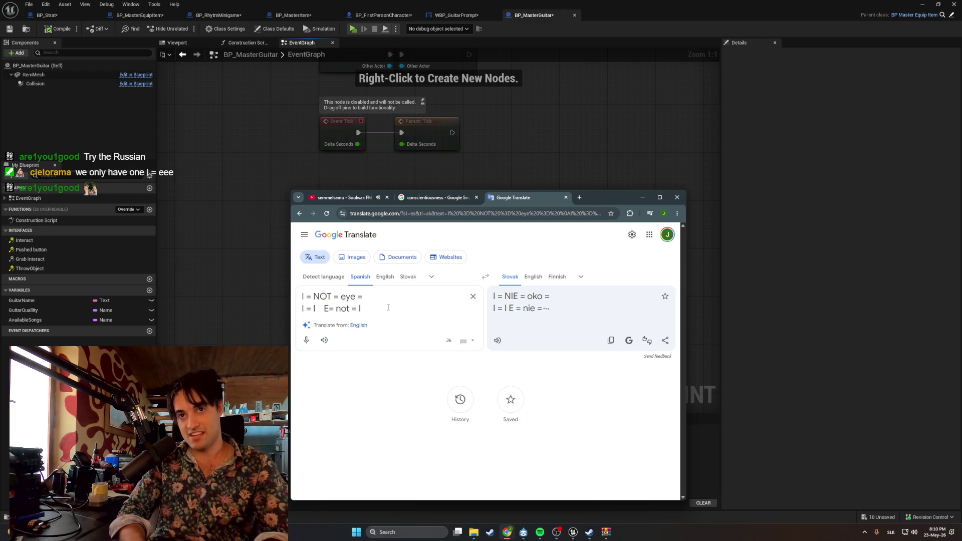
key(Return)
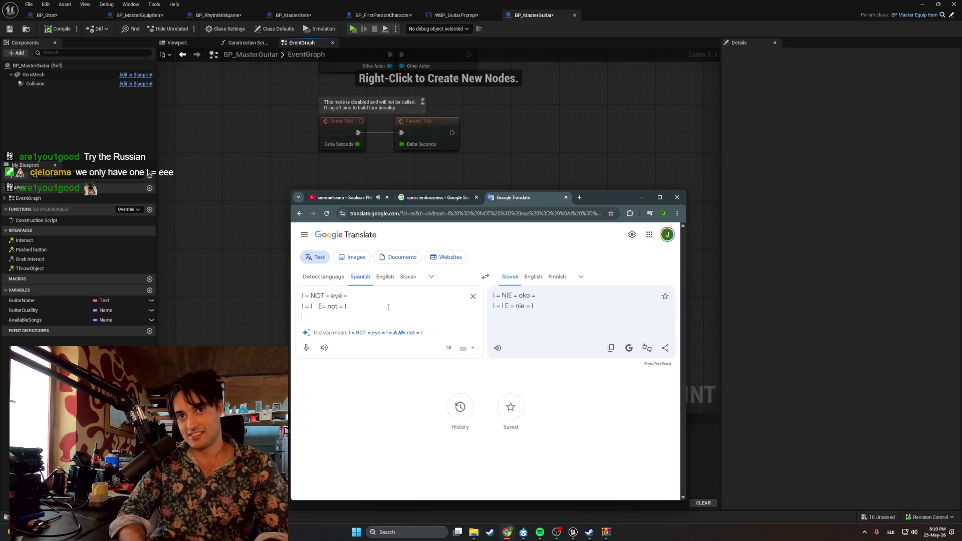
text(E= E)
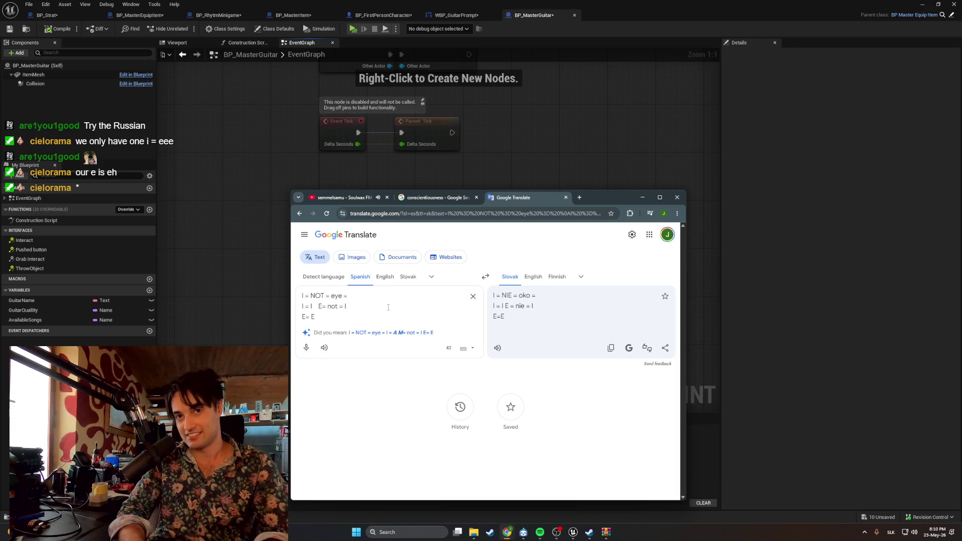
text(    flesh )
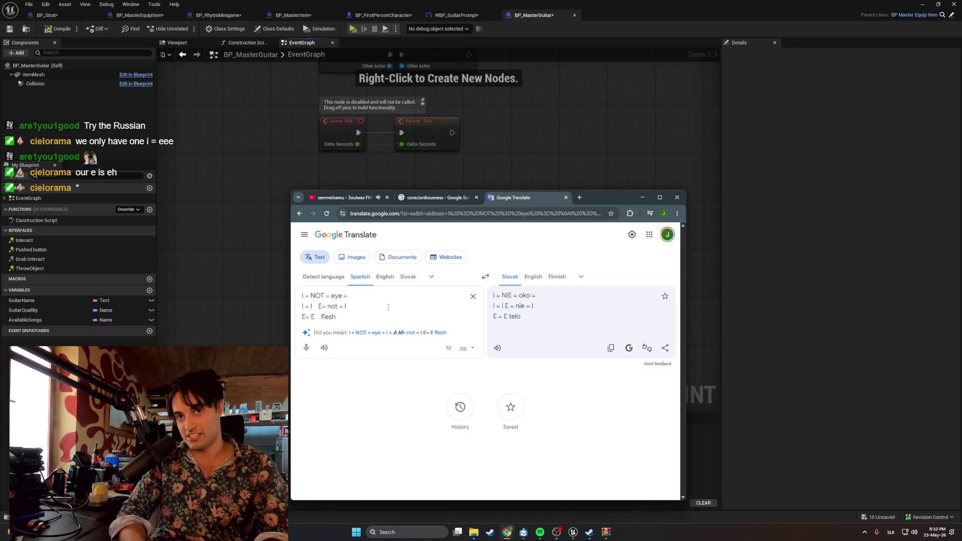
text(bef)
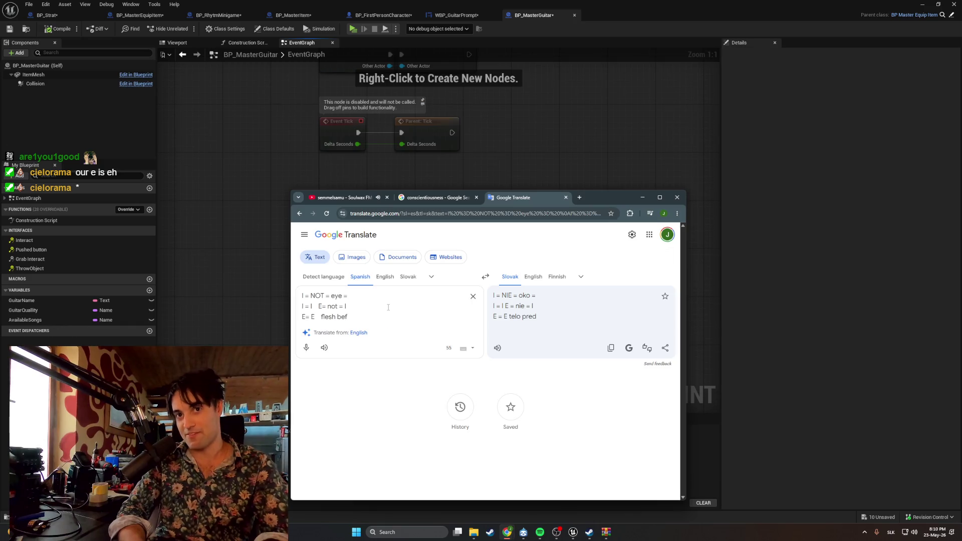
key(BackSpace)
text(ef)
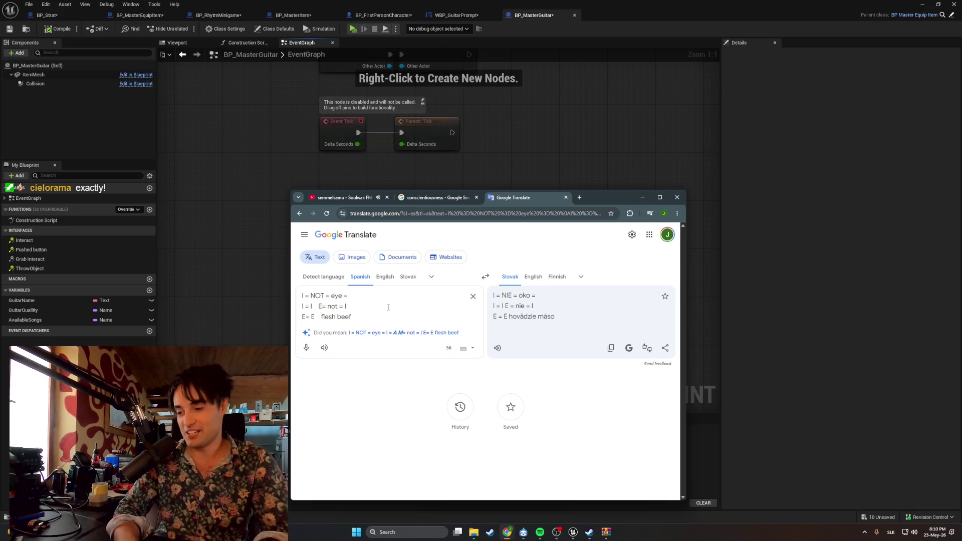
Rewrite line two as 'E = not', then delete all the source text
key(BackSpace)
key(BackSpace)
key(BackSpace)
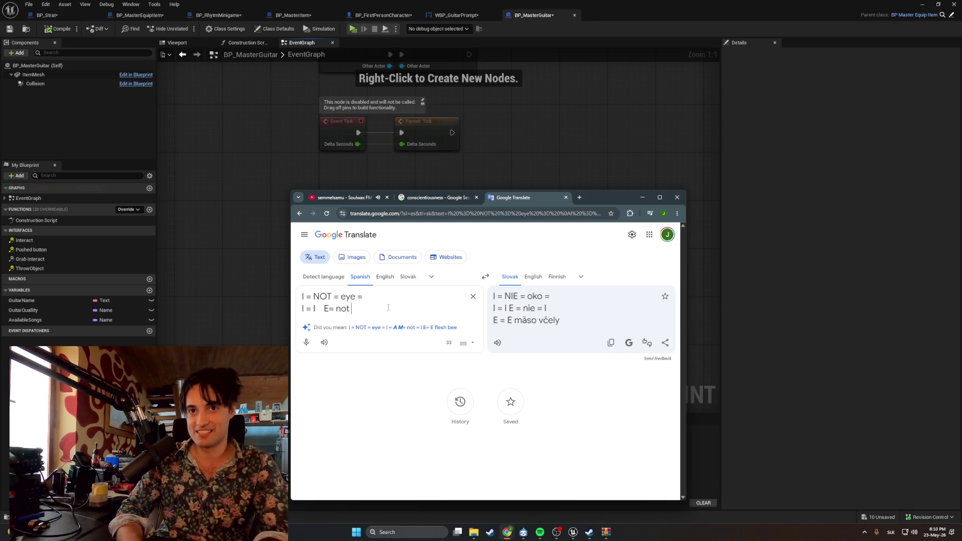
key(BackSpace)
key(BackSpace)
key(BackSpace)
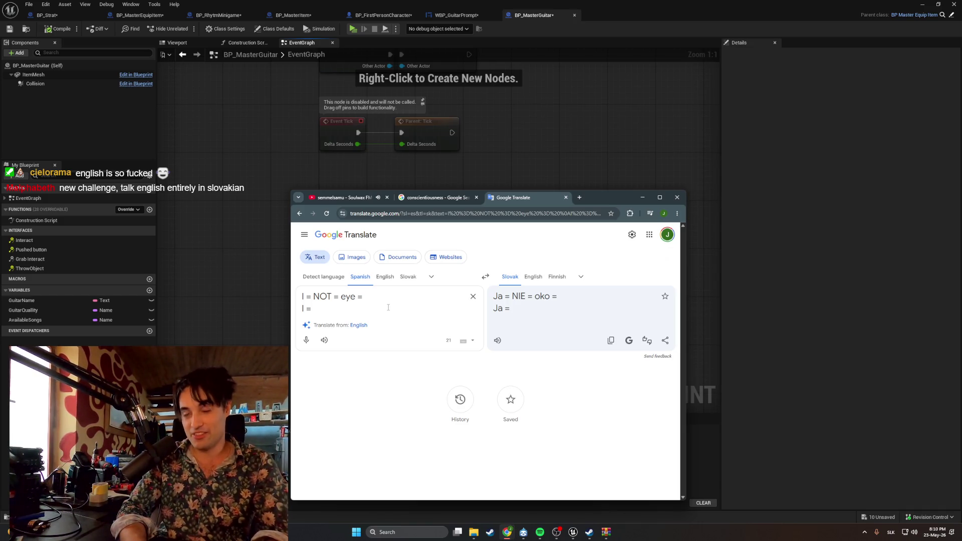
key(BackSpace)
key(BackSpace)
key(BackSpace)
text(E)
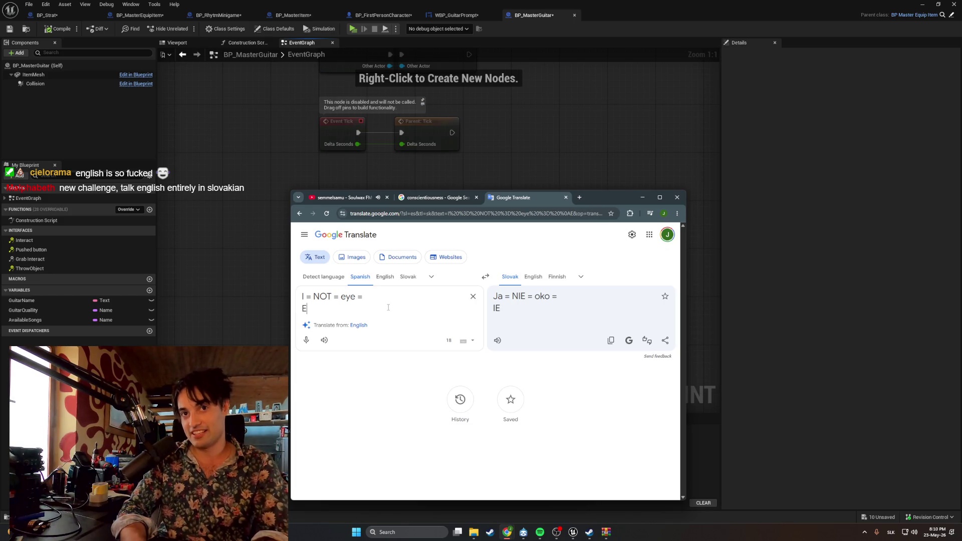
text( = I)
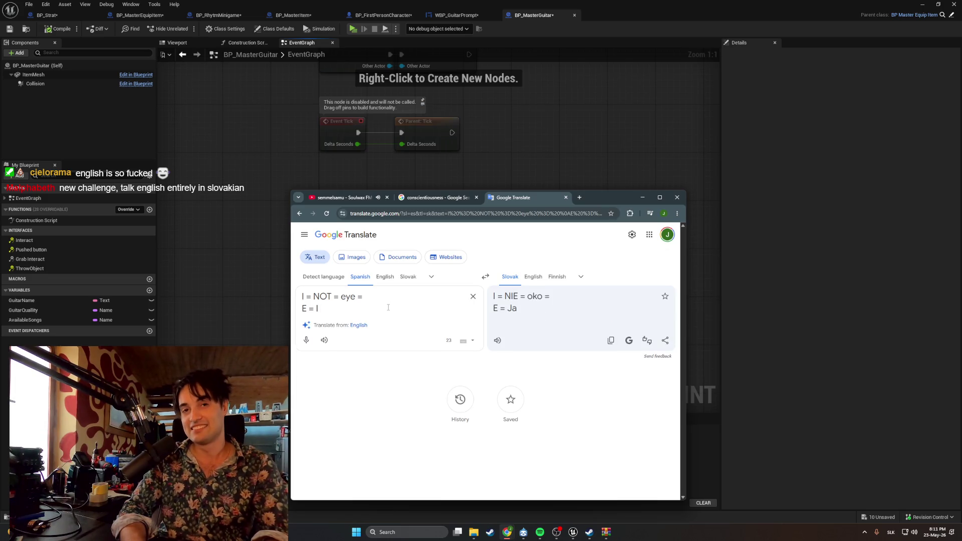
key(BackSpace)
text(not)
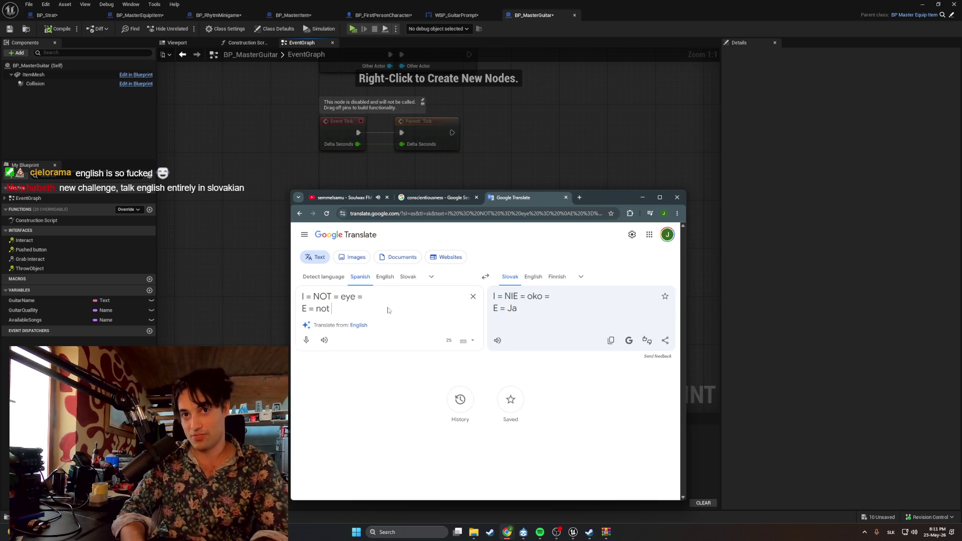
key(BackSpace)
key(BackSpace)
key(BackSpace)
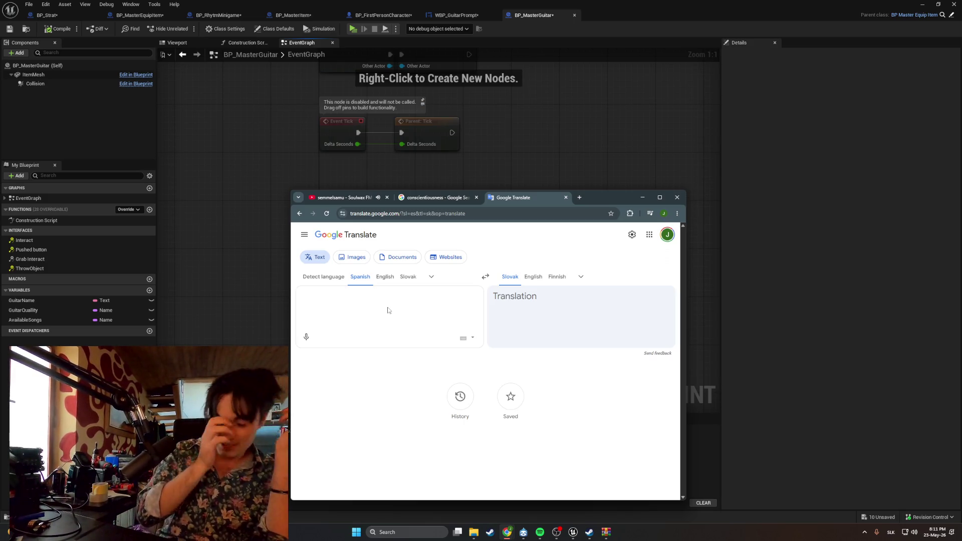
Enter DENTIST to get the Slovak 'ZUBÁR', then erase it back to a short fragment
text(dentist)
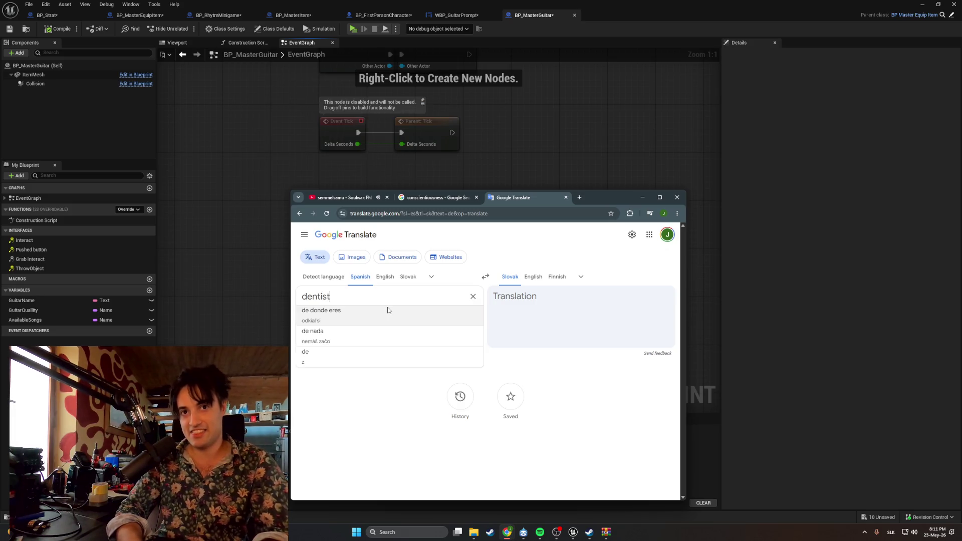
text( DINTIS)
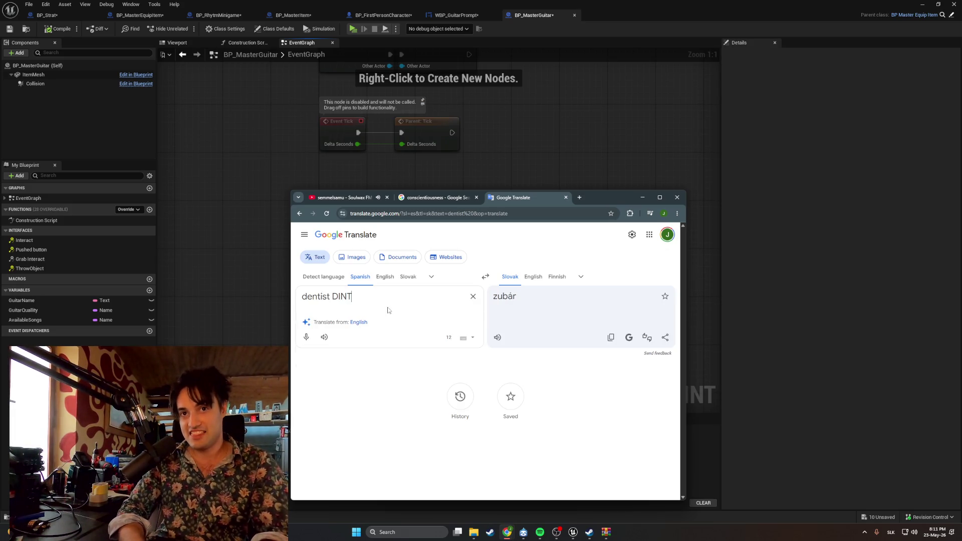
key(BackSpace)
key(BackSpace)
key(BackSpace)
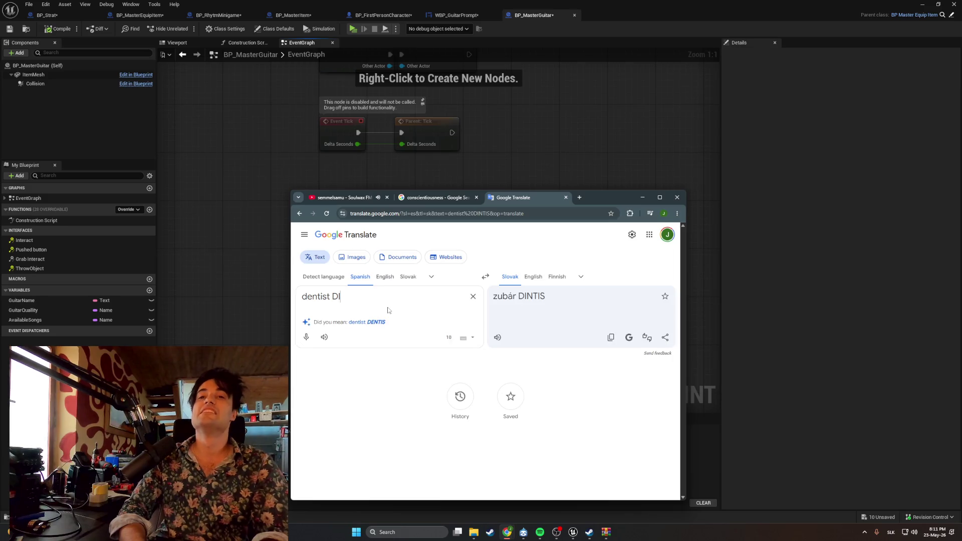
text(E)
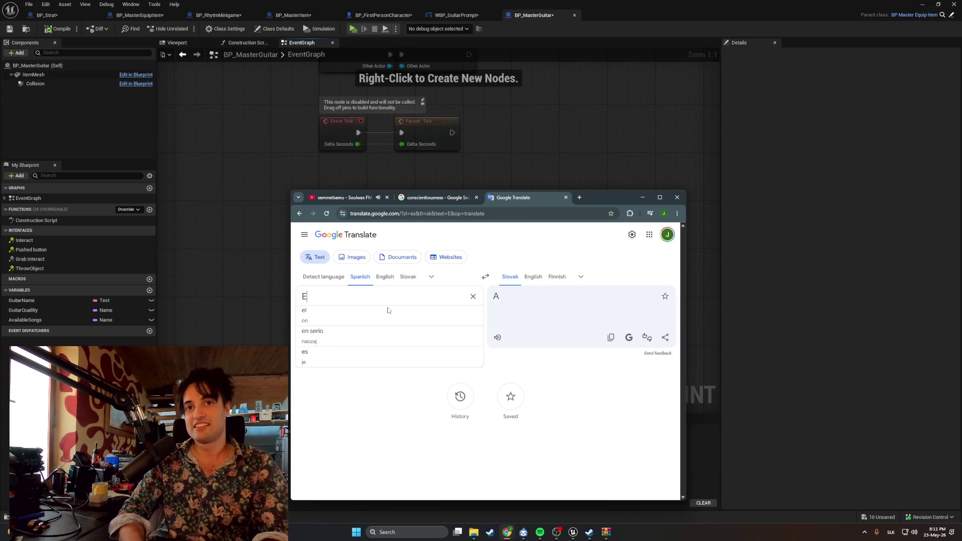
key(BackSpace)
text(DE)
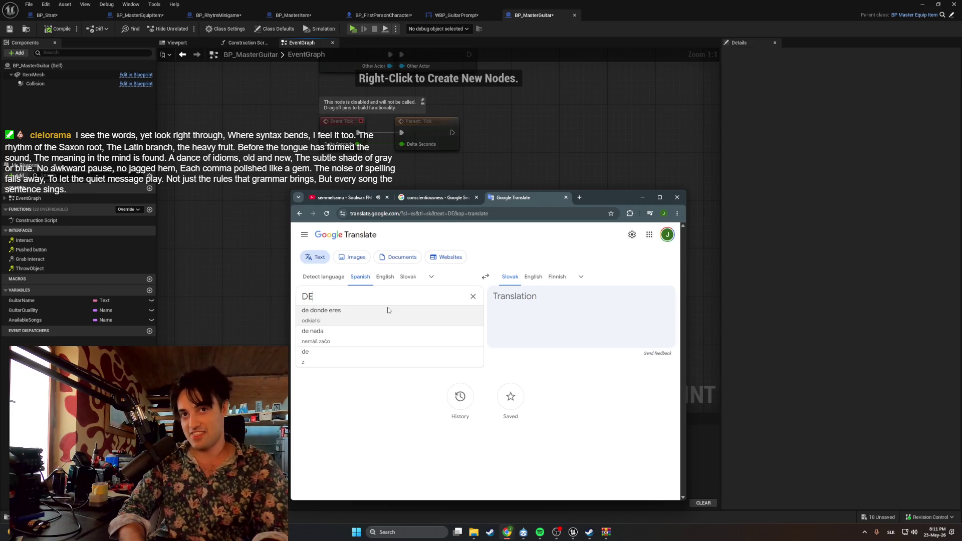
text(NTIST)
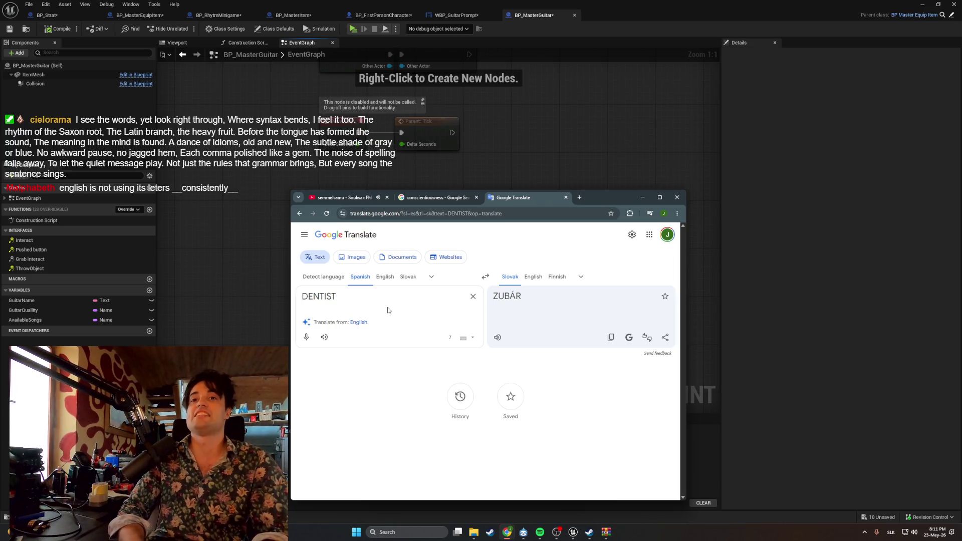
key(BackSpace)
key(BackSpace)
key(BackSpace)
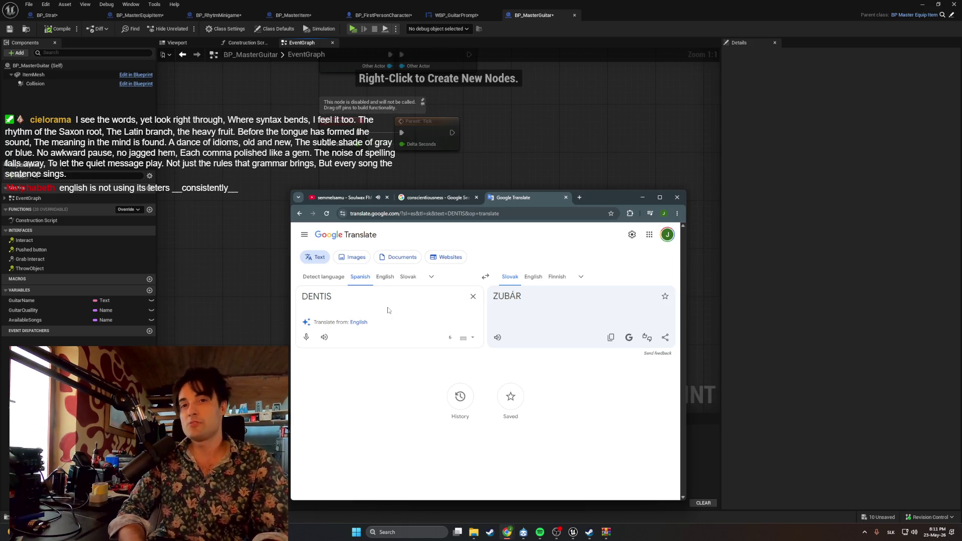
key(BackSpace)
key(BackSpace)
key(BackSpace)
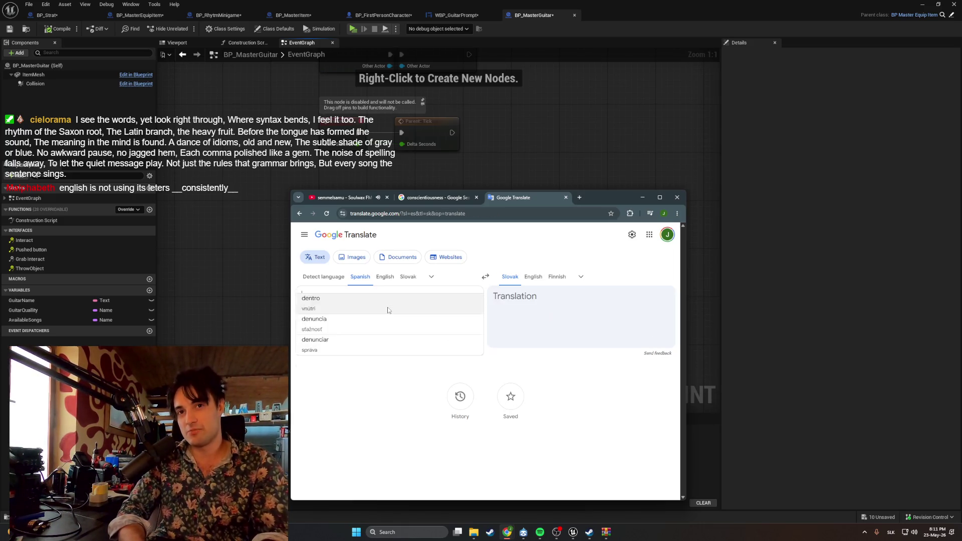
Try 'Ty = you', then replace it with 'Thank you' to get Slovak 'Ďakujem'
text(TI)
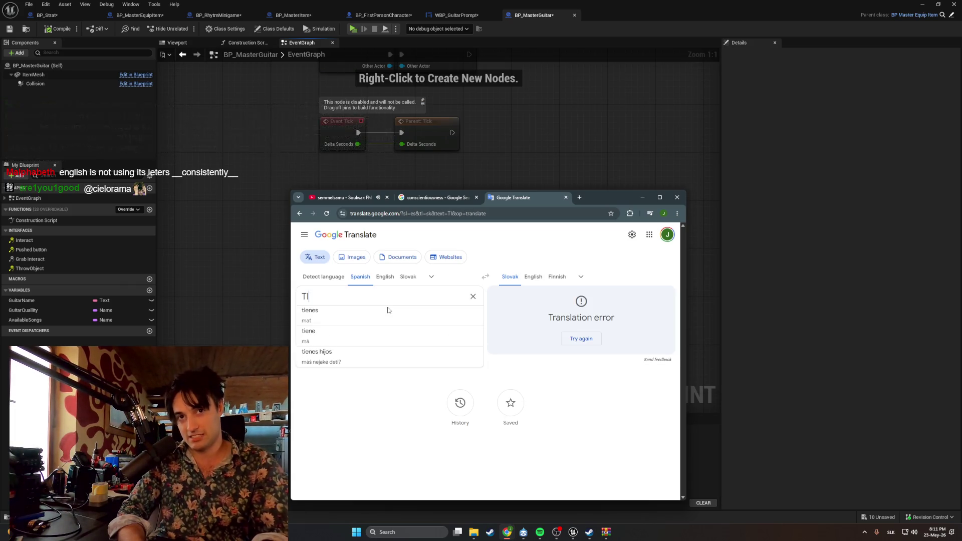
key(BackSpace)
key(BackSpace)
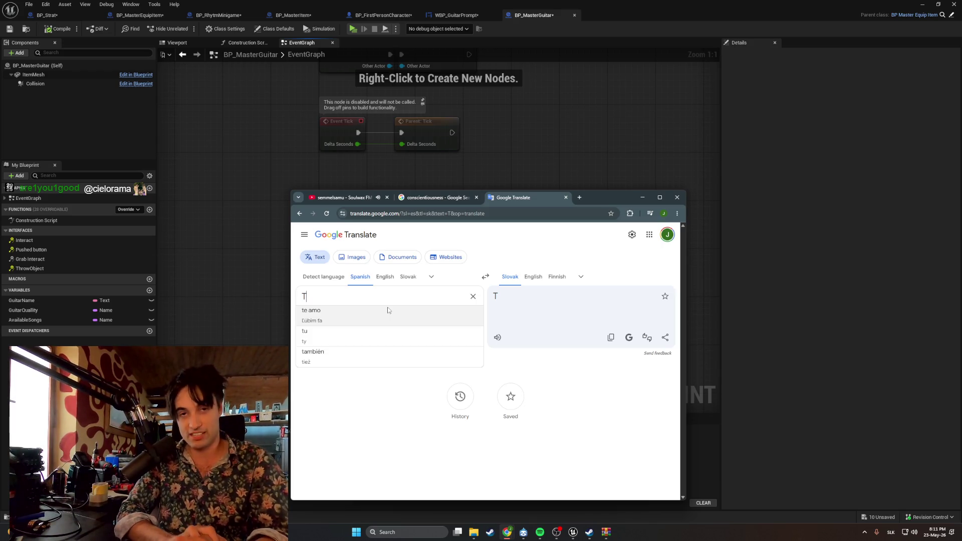
text(i)
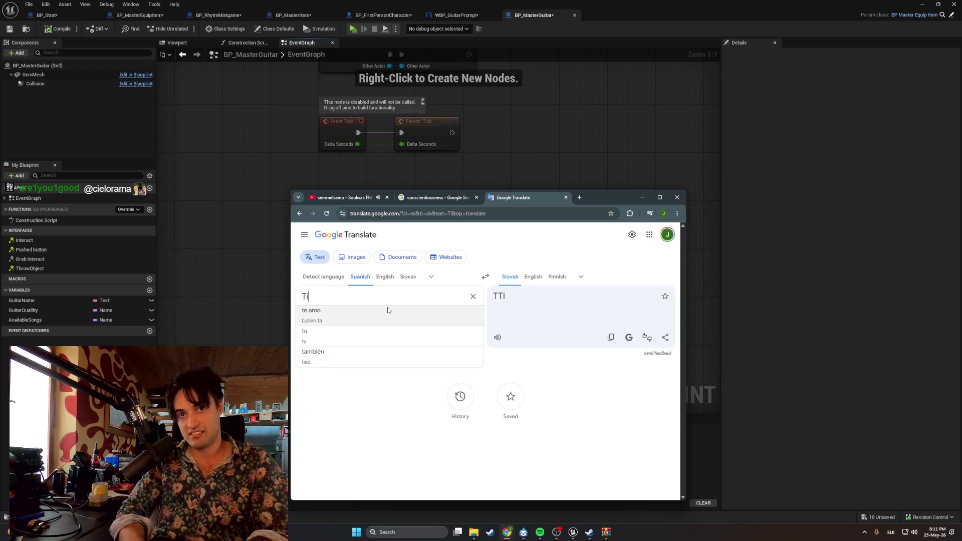
key(BackSpace)
text(y)
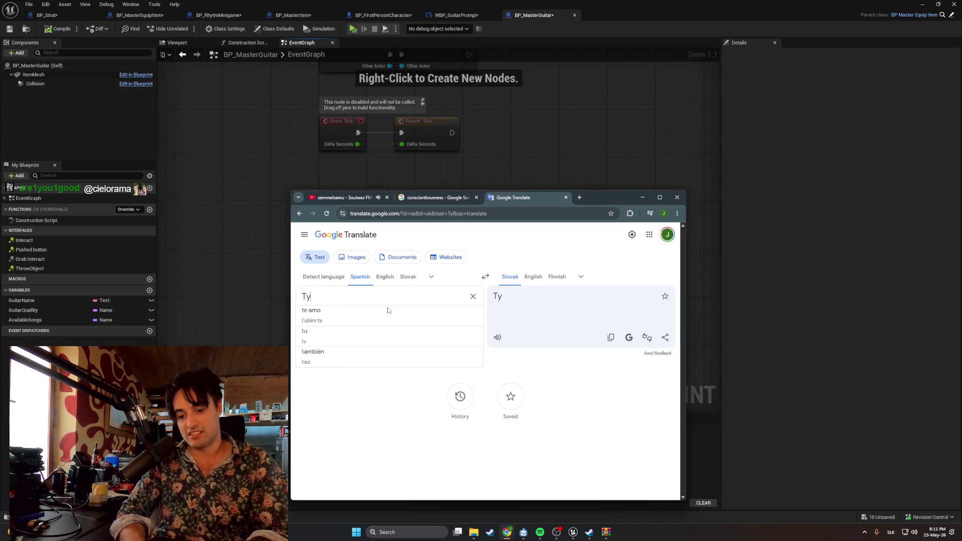
text( ´=)
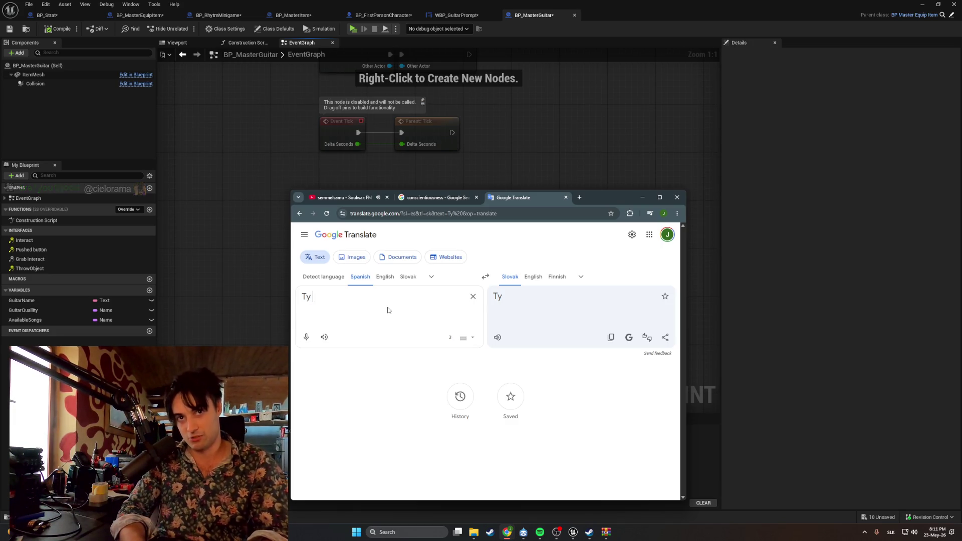
text( you)
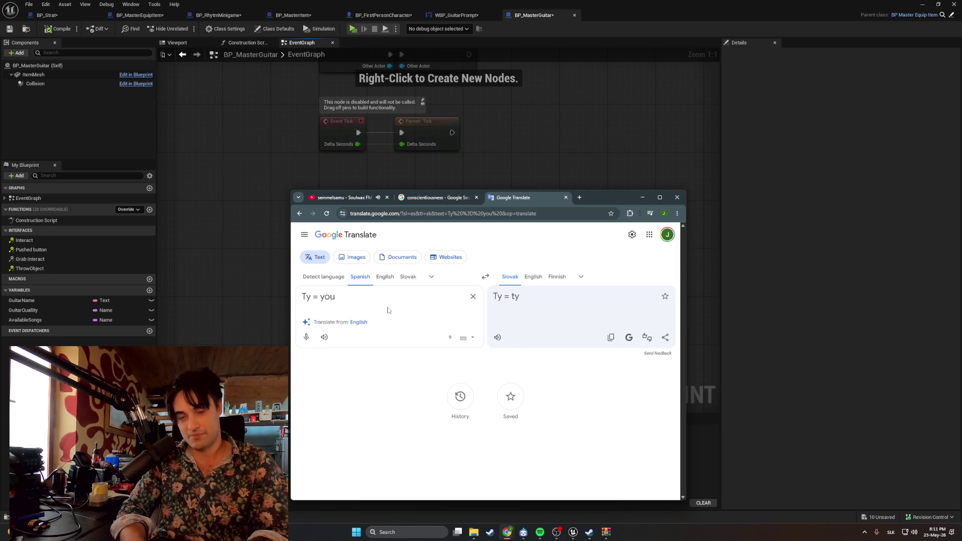
text( Tl)
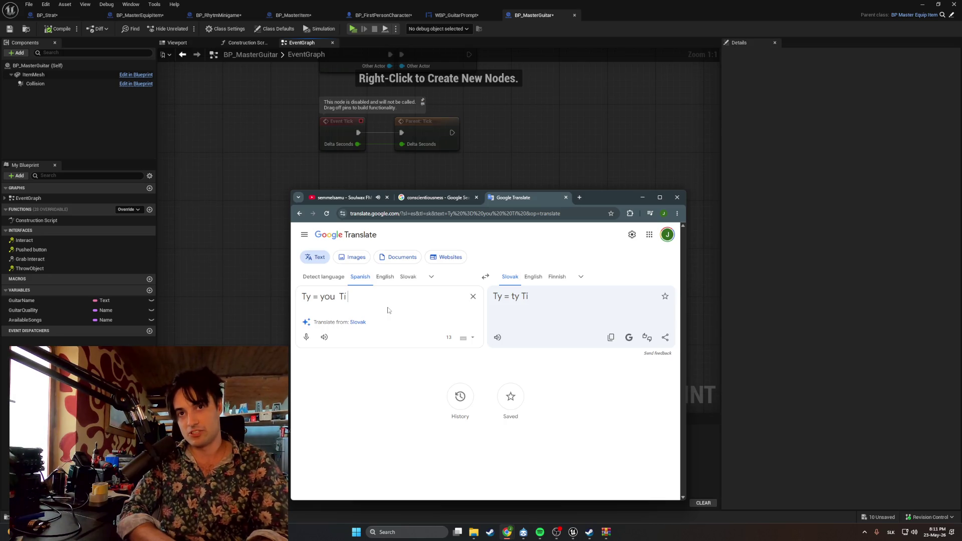
key(BackSpace)
key(BackSpace)
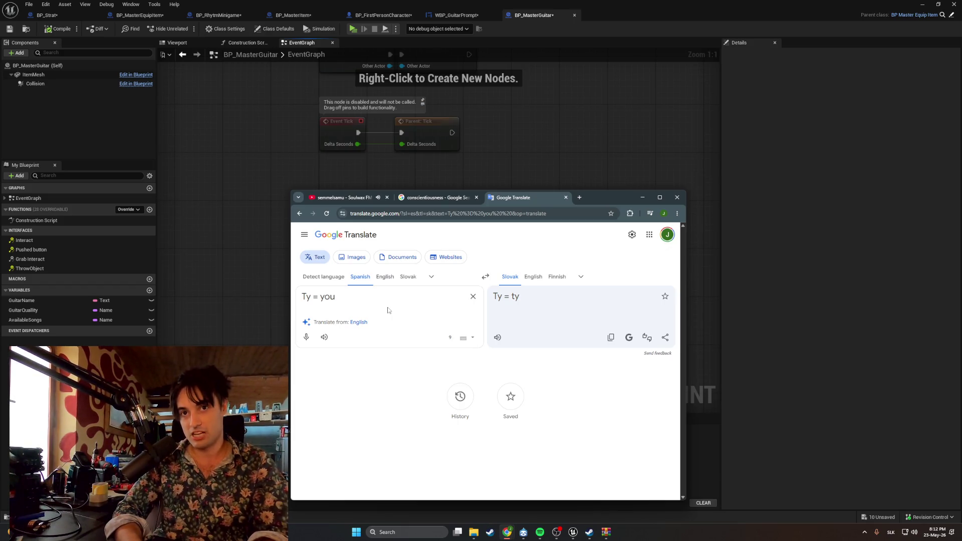
key(ctrl+a)
key(BackSpace)
text(Thank you)
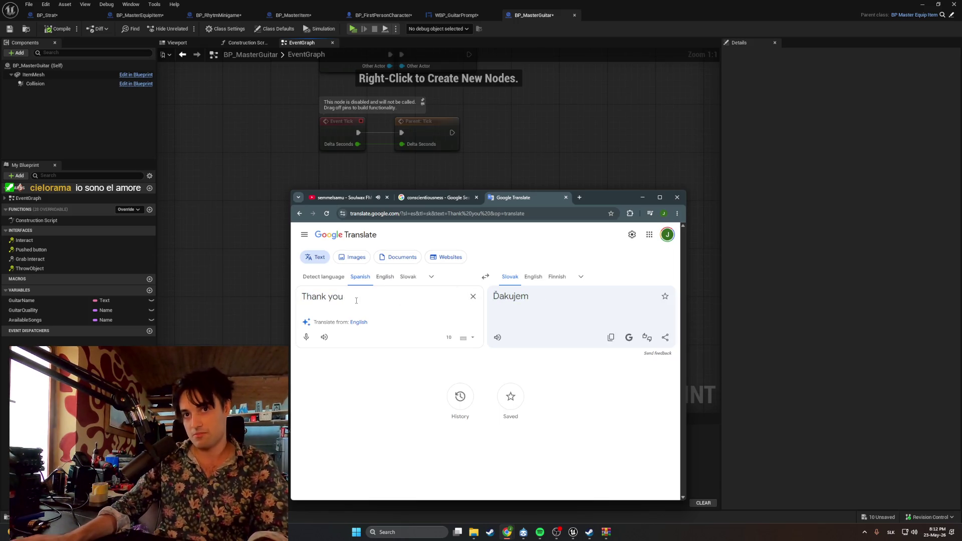
Switch to Slovak-to-English, confirm 'Ďakujem Ti' reads 'Thank you', then empty the box
click(486, 277)
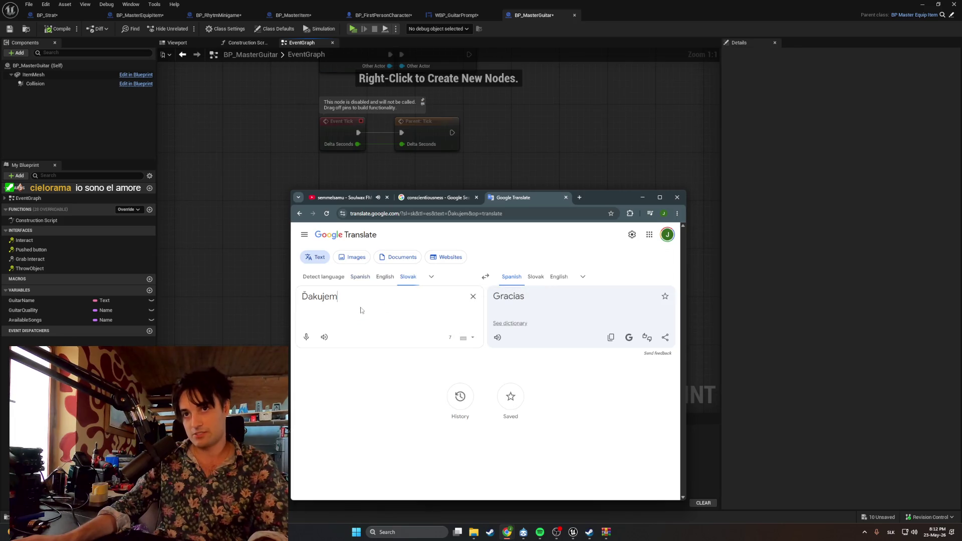
text(Ti)
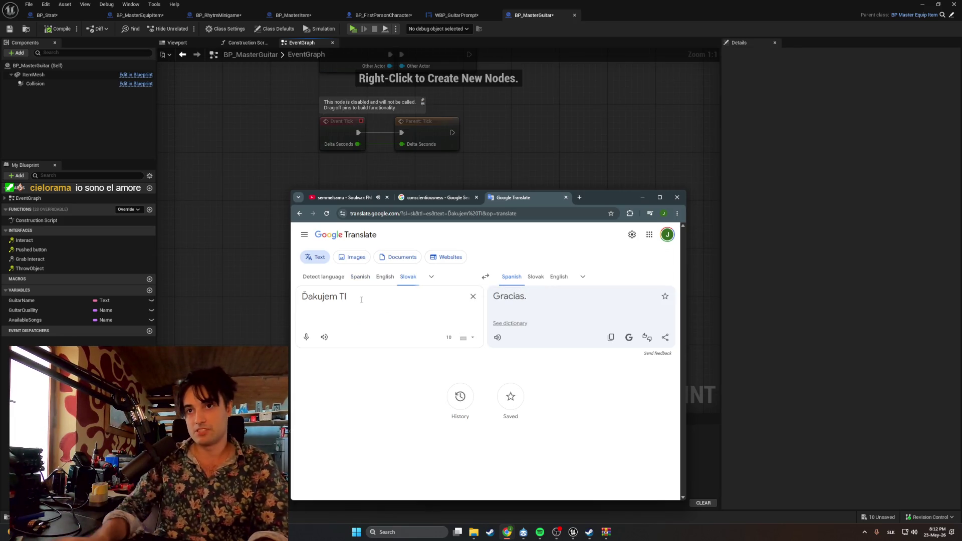
click(557, 278)
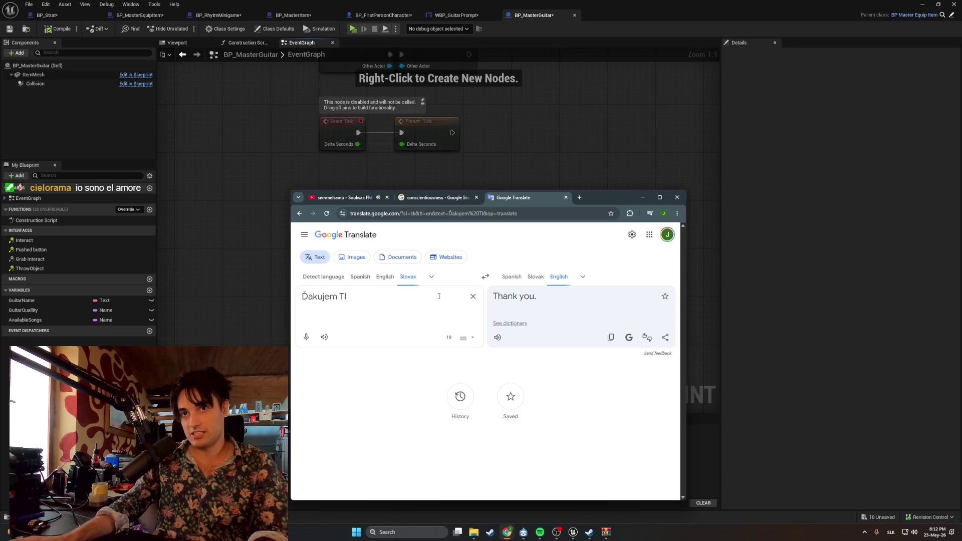
key(BackSpace)
key(BackSpace)
text(ti)
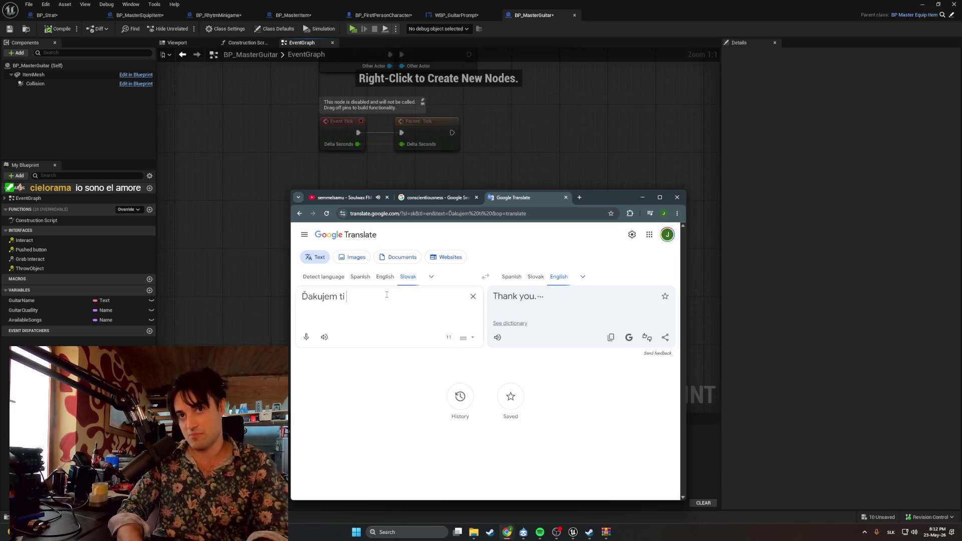
key(BackSpace)
key(BackSpace)
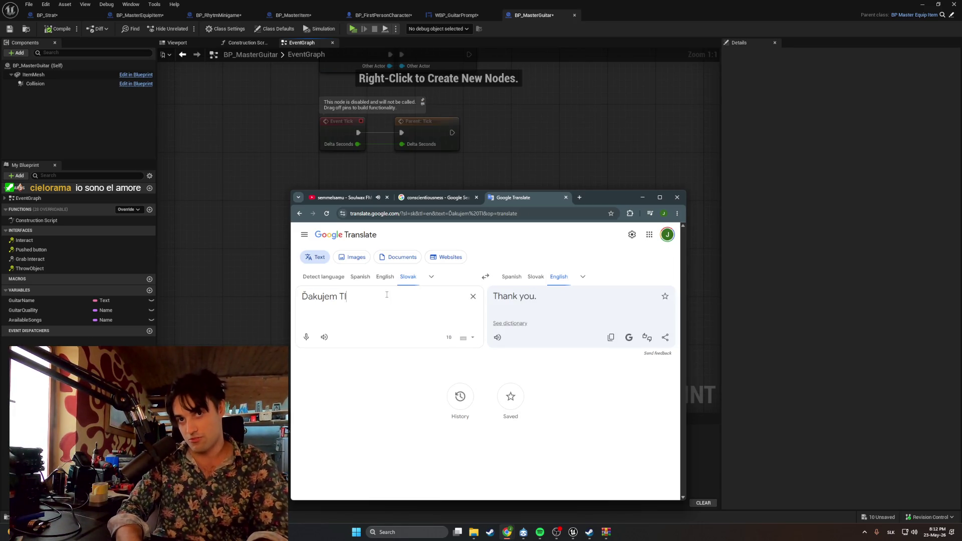
text(TI)
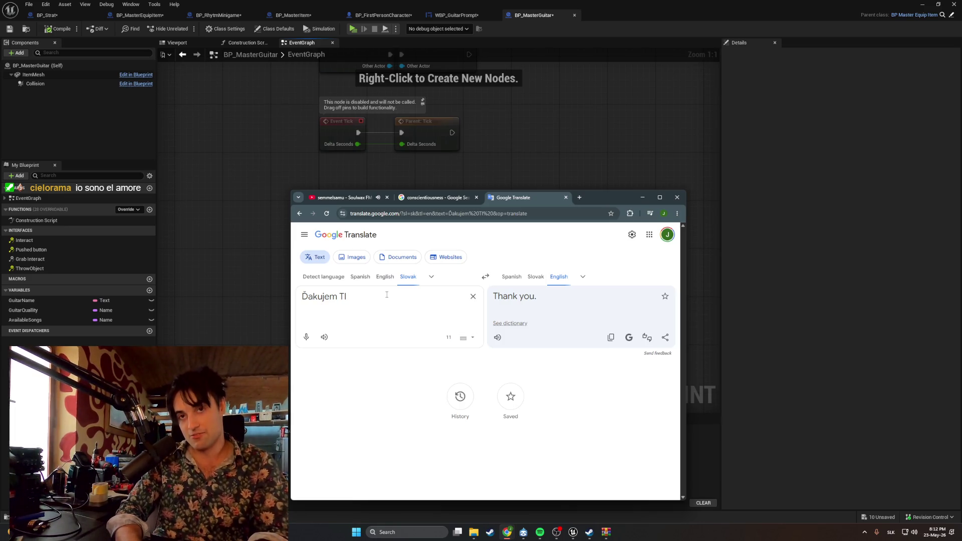
key(BackSpace)
key(BackSpace)
key(BackSpace)
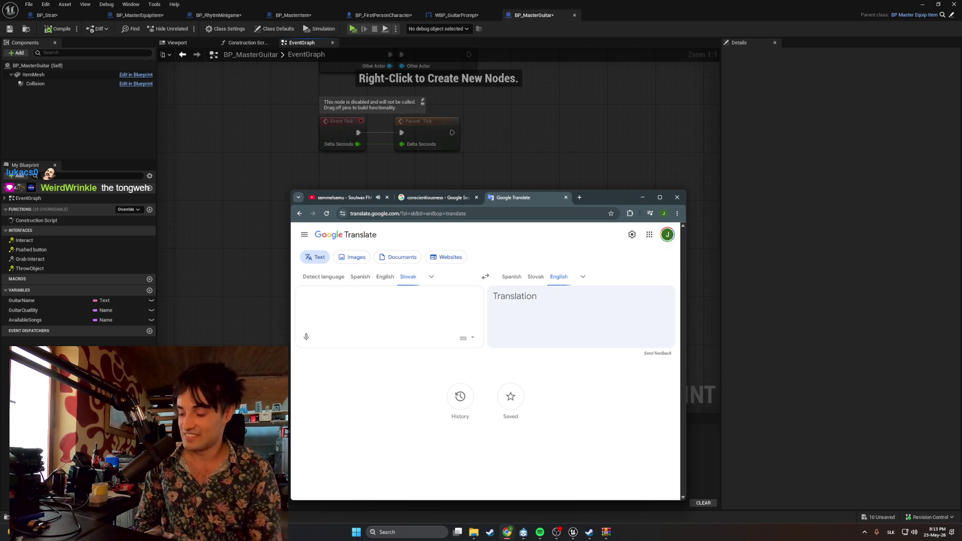
text(THE )
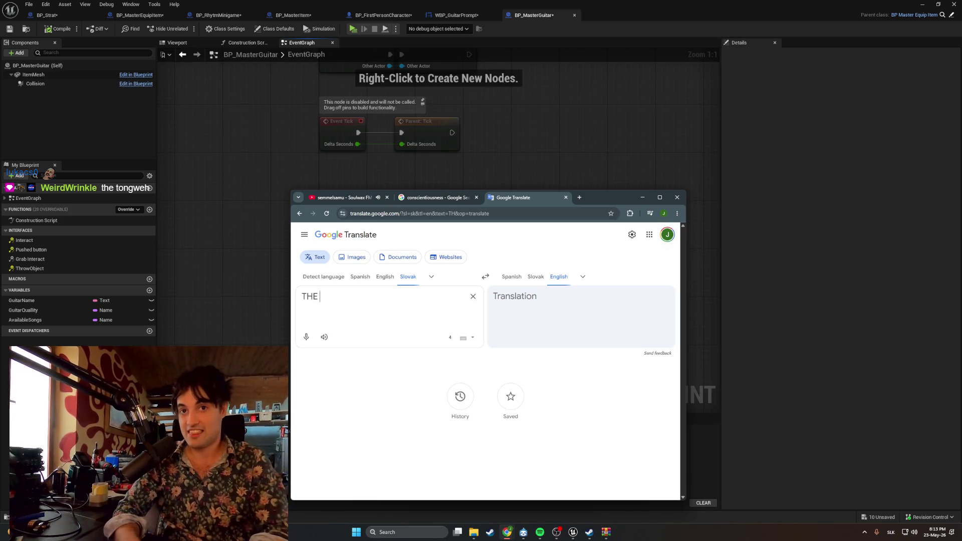
text(= not = D)
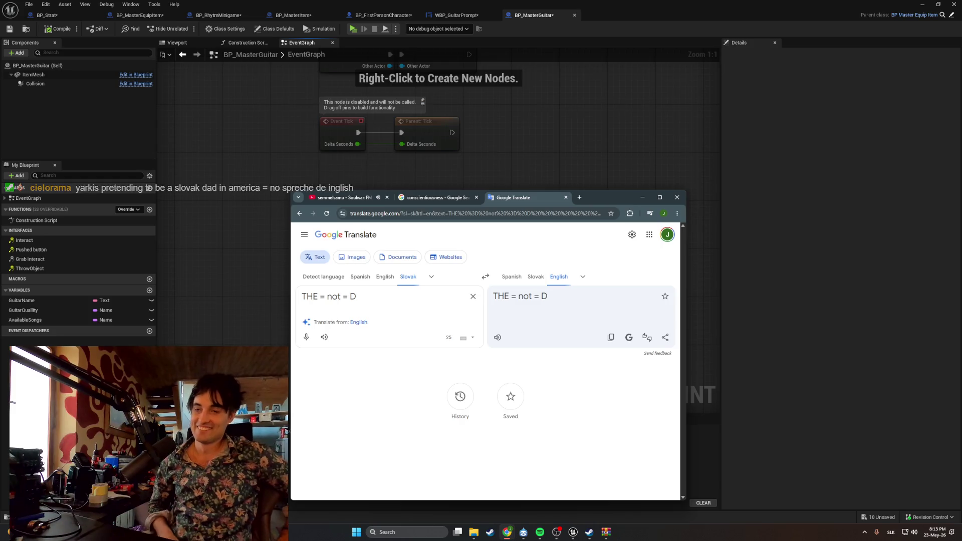
key(BackSpace)
key(BackSpace)
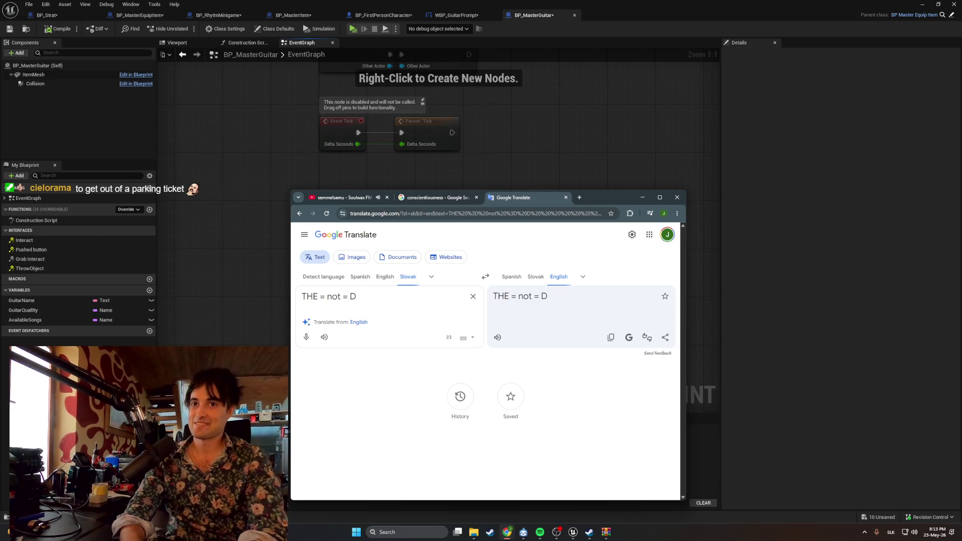
key(BackSpace)
key(BackSpace)
key(BackSpace)
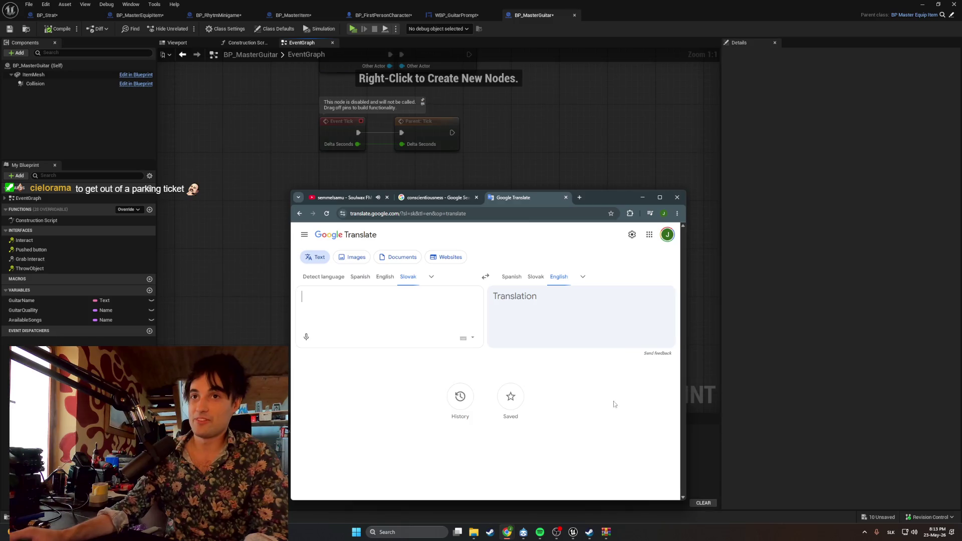
click(563, 198)
Close the search tab, rewind the Soulwax FM mix to E Talking, and minimize the browser
click(564, 198)
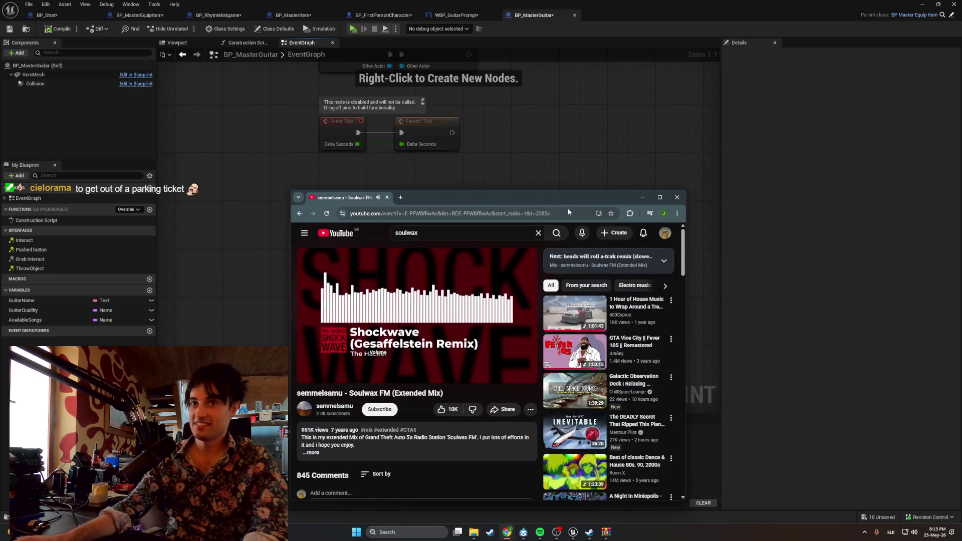
mouse_move(520, 260)
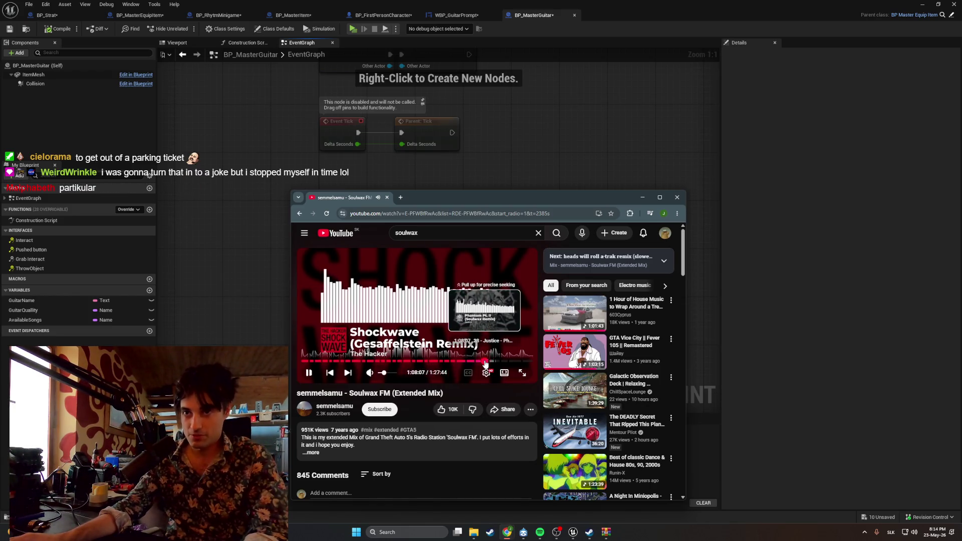
click(486, 362)
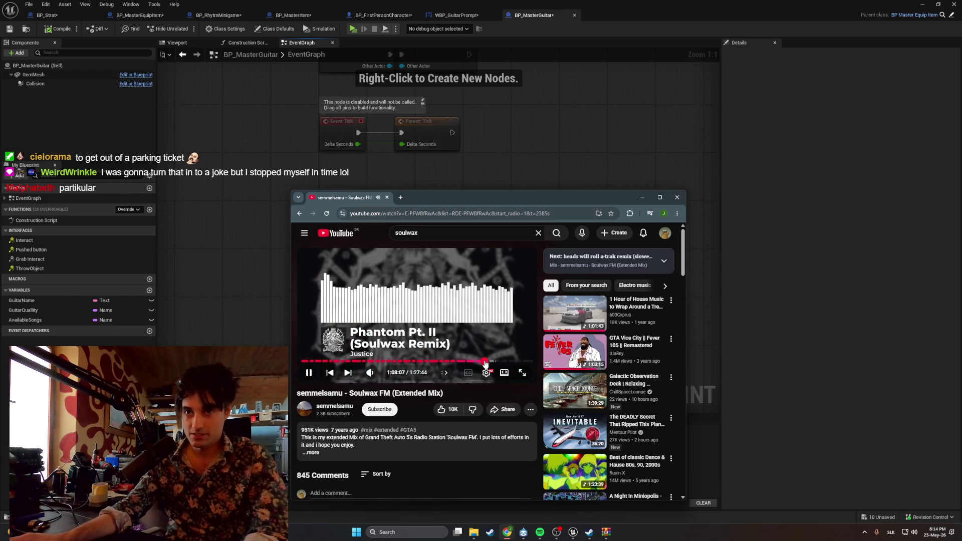
click(479, 362)
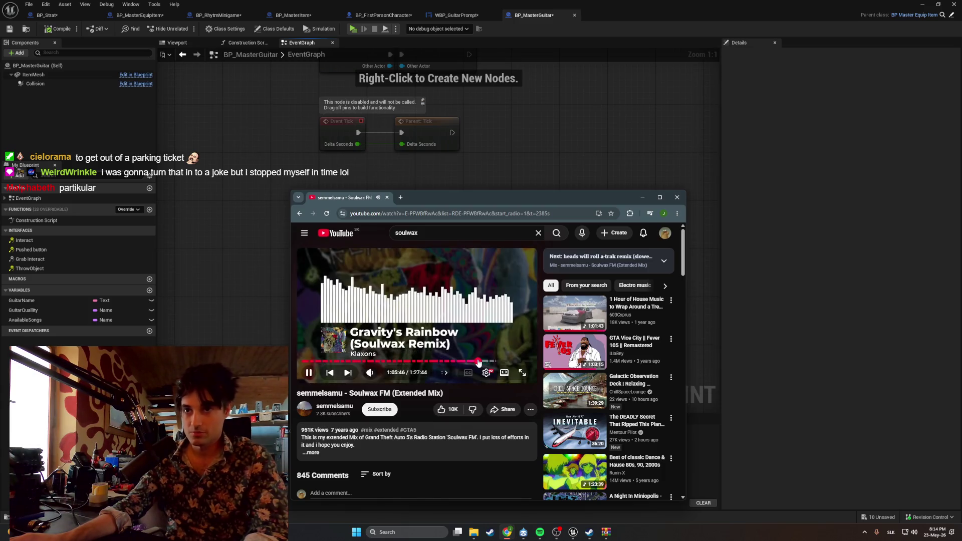
click(471, 361)
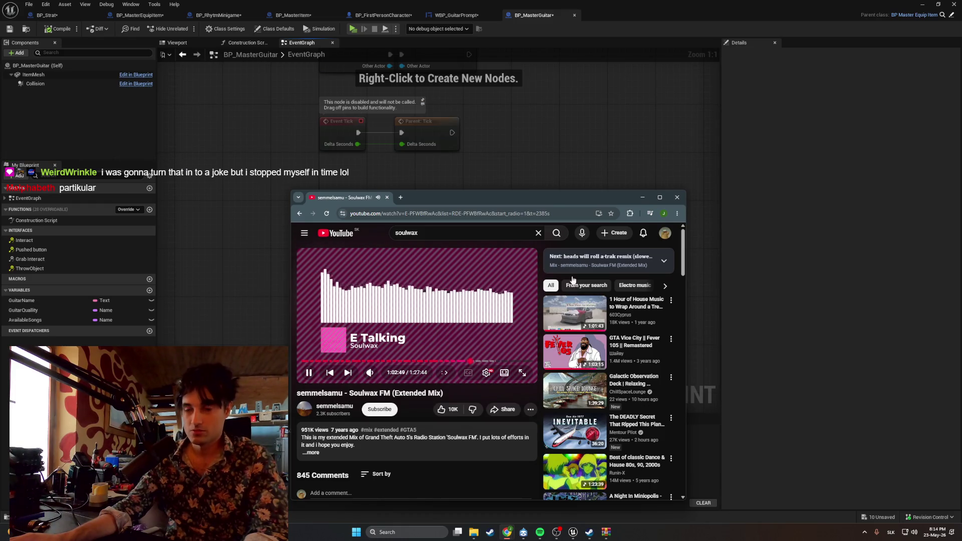
click(642, 197)
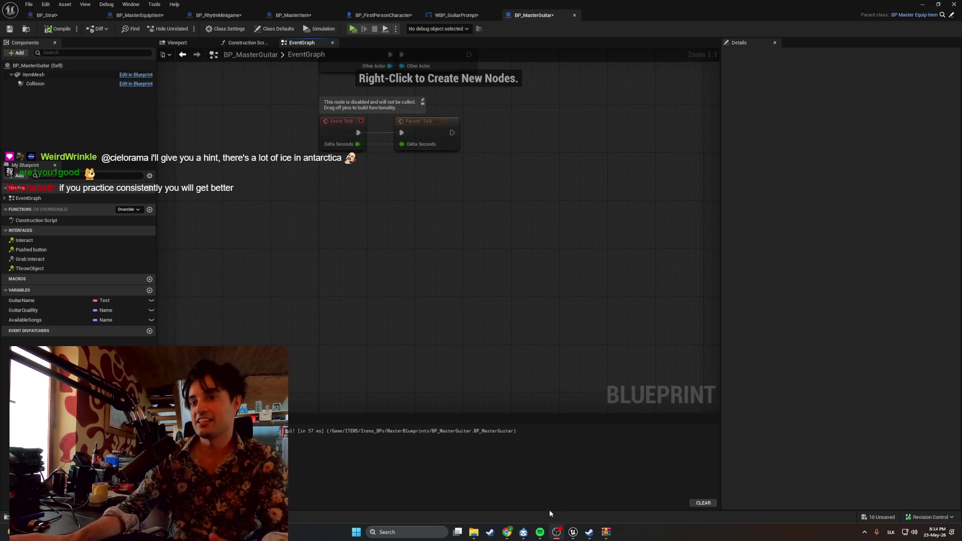
Restore and re-minimize Chrome, then pan the EventGraph to show Event ActorBeginOverlap above Event Tick
mouse_move(507, 533)
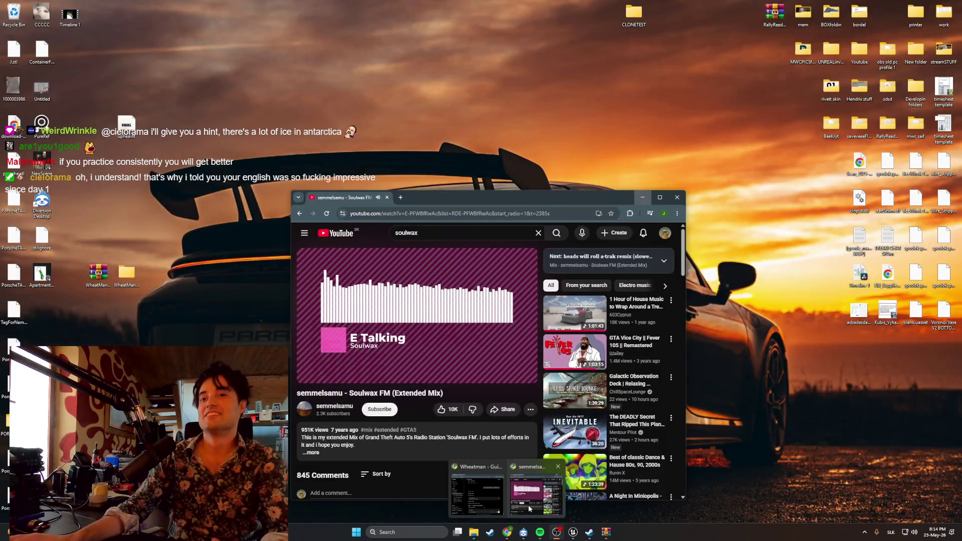
click(528, 504)
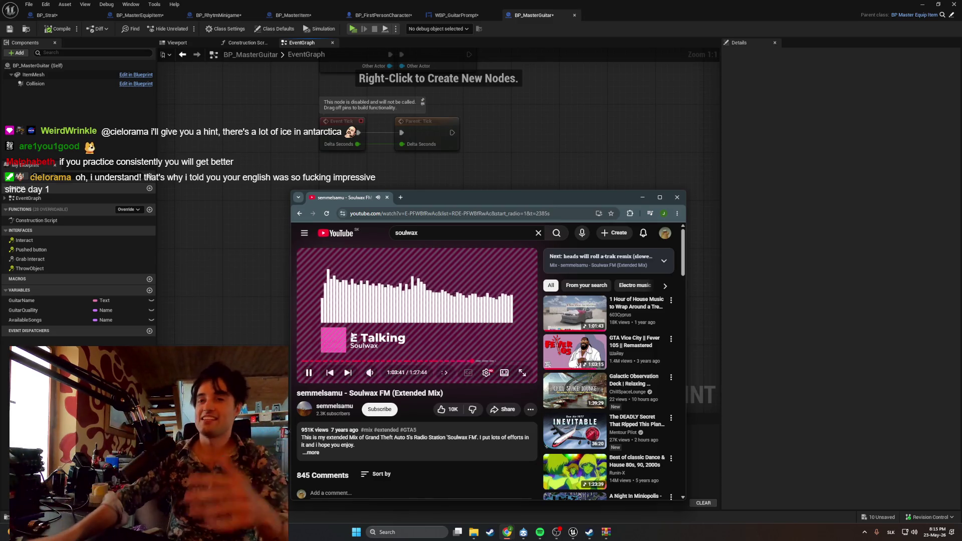
click(643, 197)
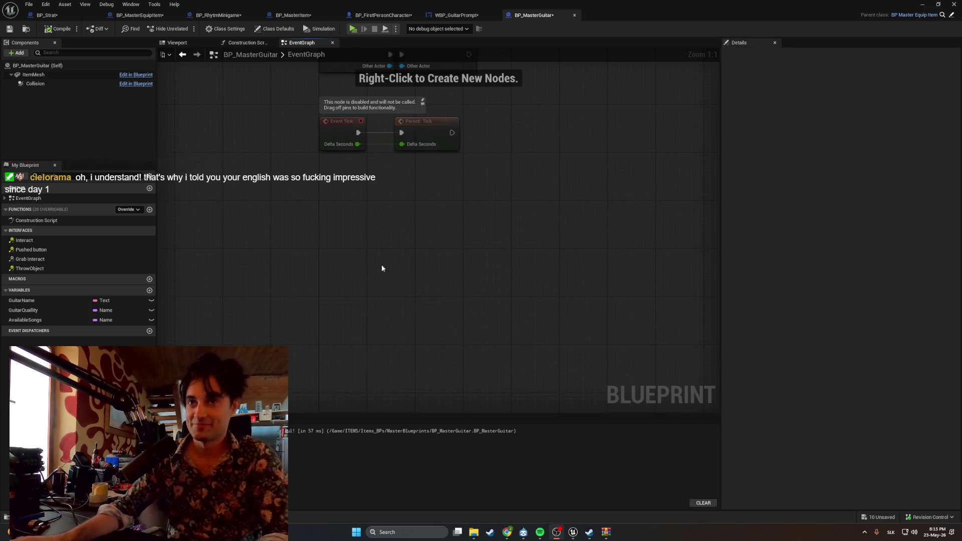
mouse_move(381, 264)
mouse_down()
mouse_move(343, 298)
mouse_move(360, 314)
mouse_up()
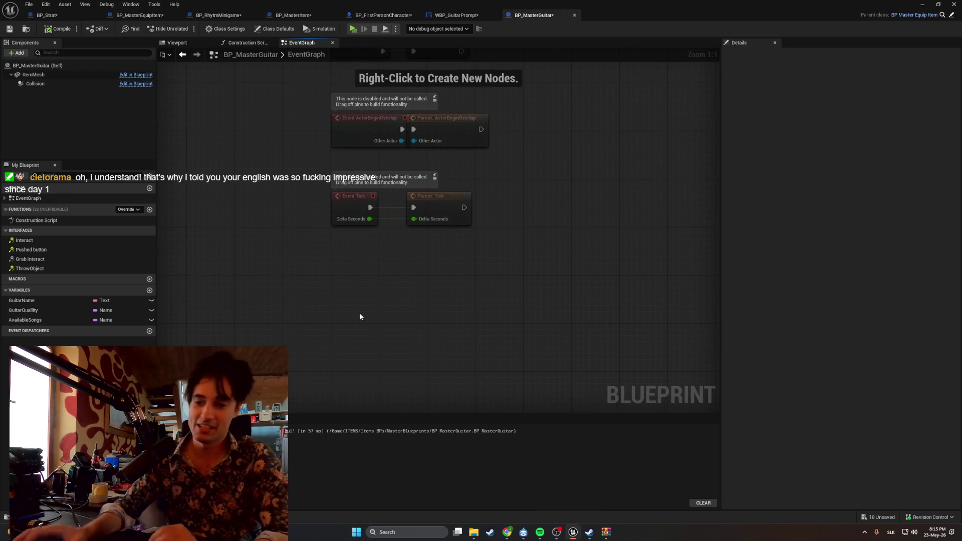
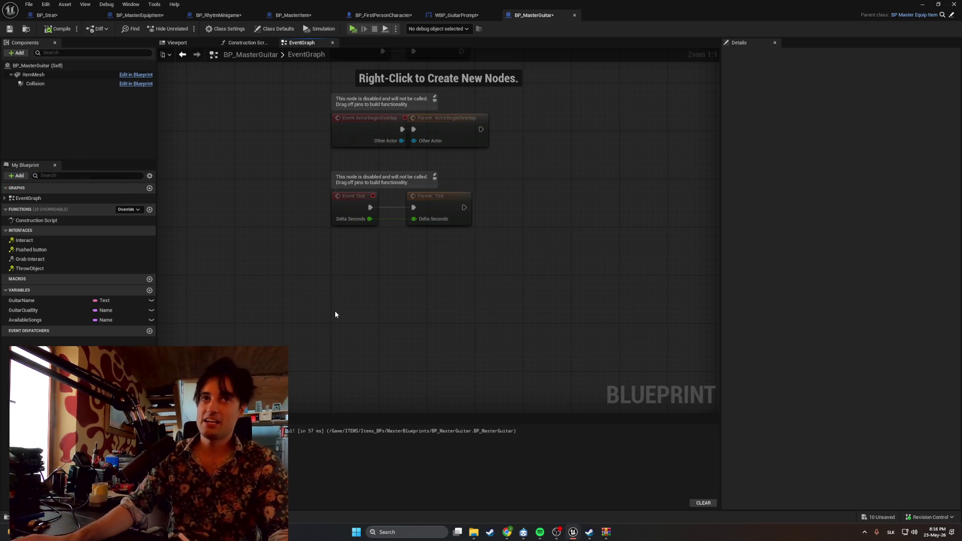
Pan the EventGraph to show all three disabled events, then switch to the browser
mouse_move(333, 304)
mouse_down()
mouse_move(236, 247)
mouse_move(221, 385)
mouse_up()
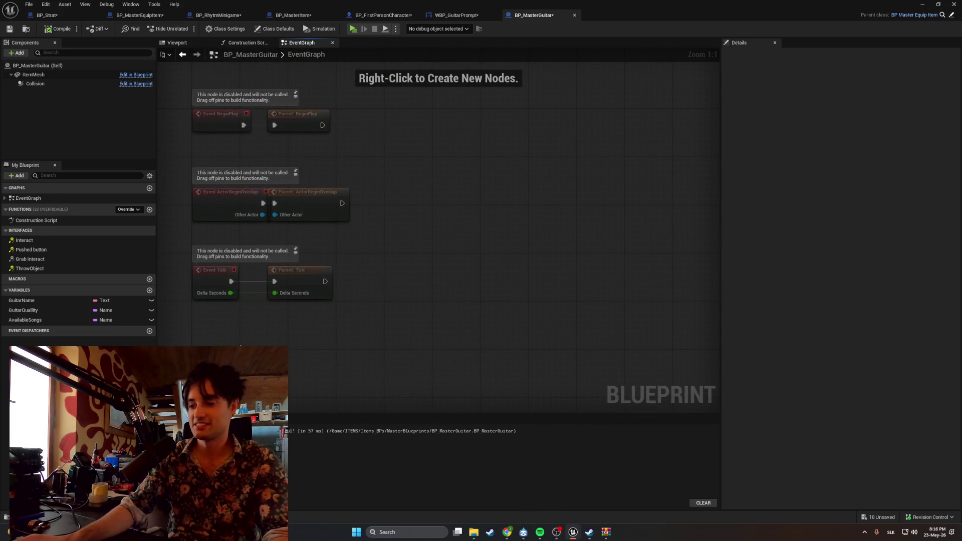
mouse_move(507, 532)
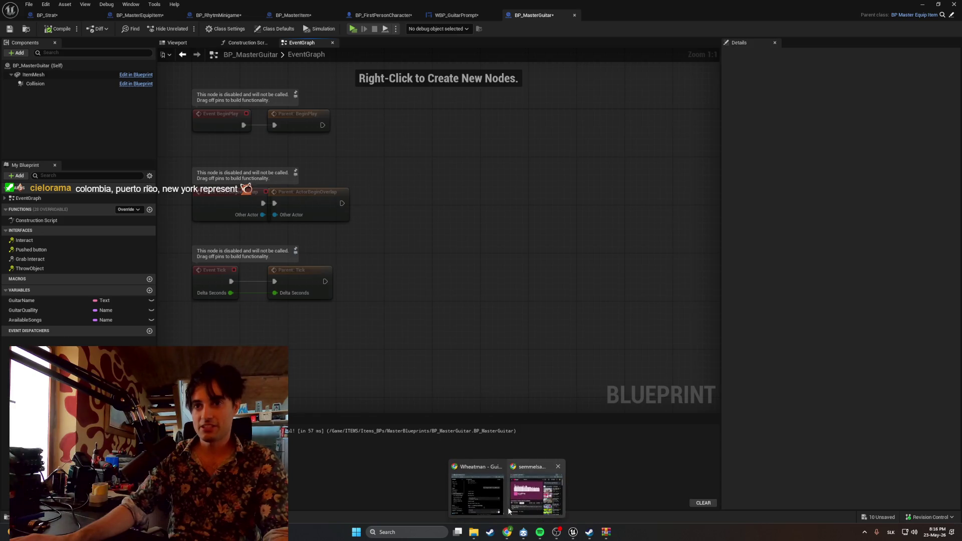
click(509, 511)
click(507, 533)
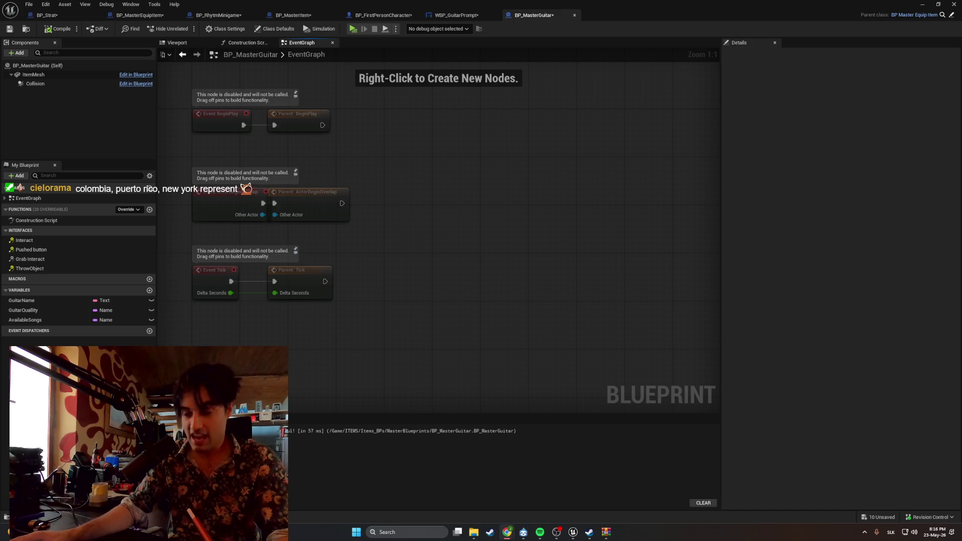
key(alt+Tab)
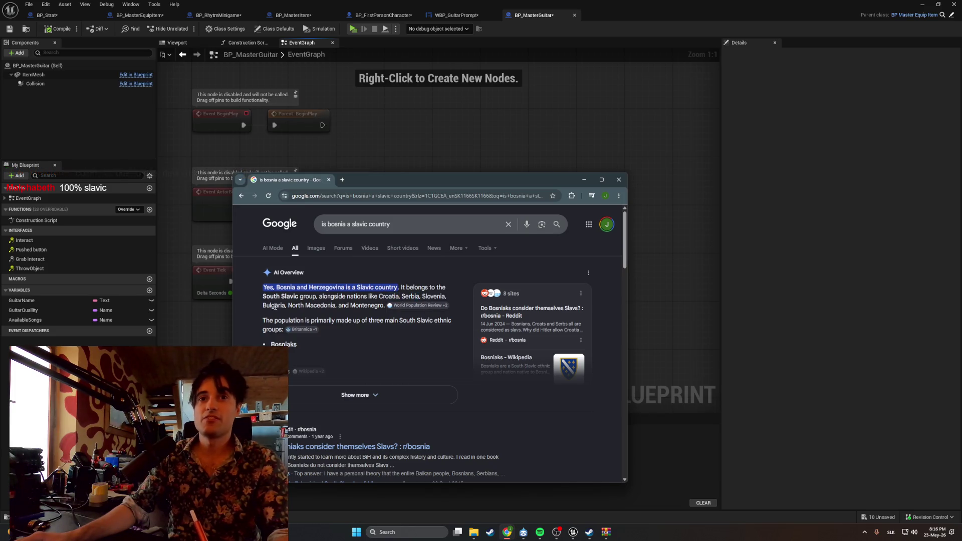
Expand the full AI Overview on whether Bosnia is Slavic, then close the search window
drag(306, 305, 324, 305)
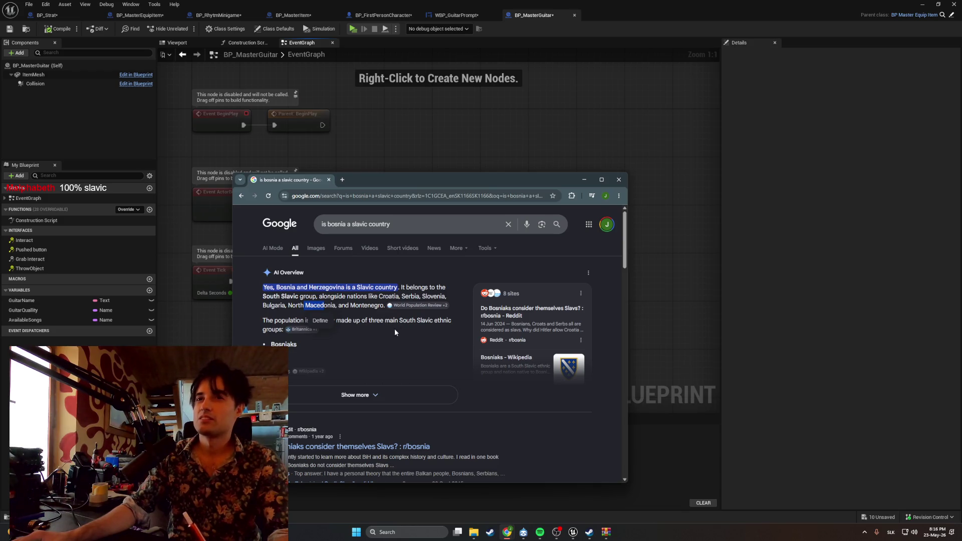
click(365, 331)
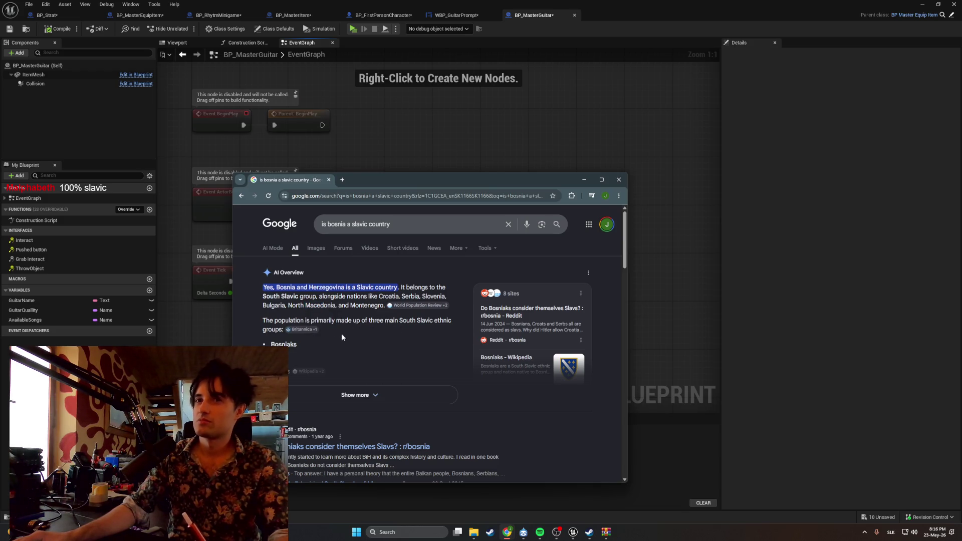
scroll(315, 347, down, 1)
click(324, 353)
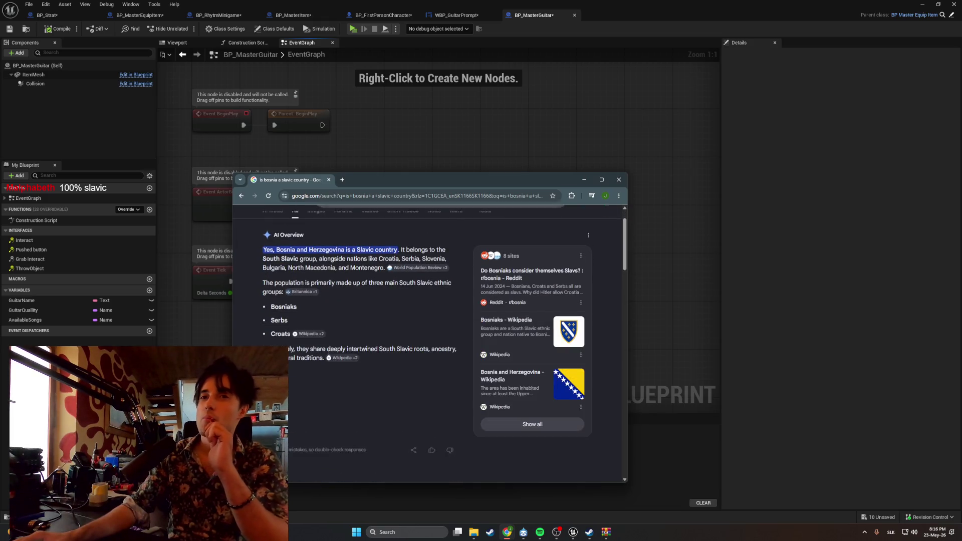
scroll(322, 348, up, 1)
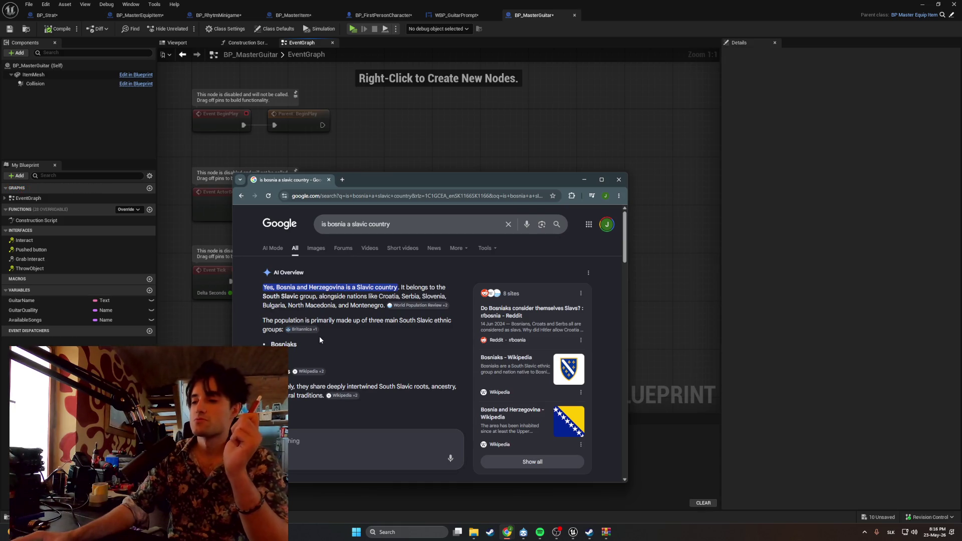
click(329, 180)
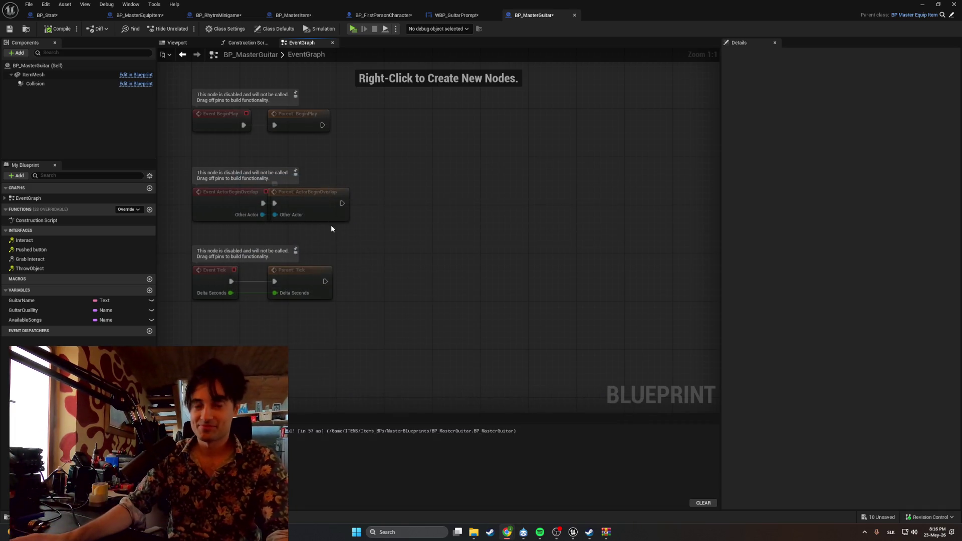
drag(321, 225, 351, 235)
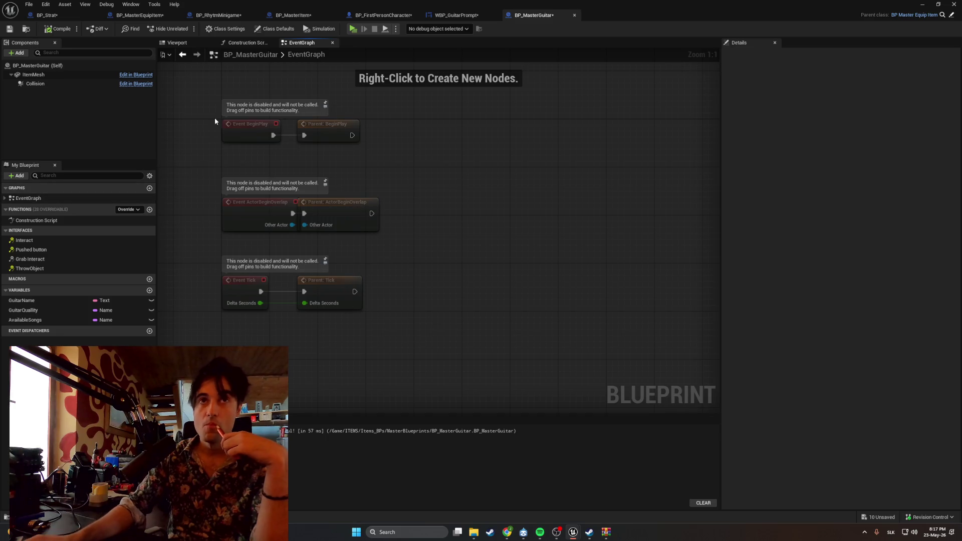
Switch to the BP_MasterEquipItem EventGraph, then glance at the diversities search and close it
click(131, 16)
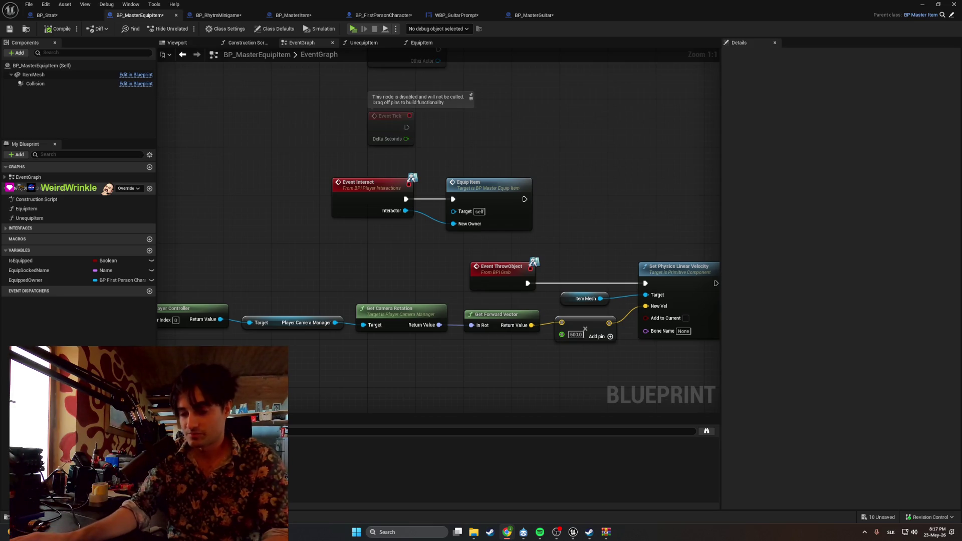
key(alt+Tab)
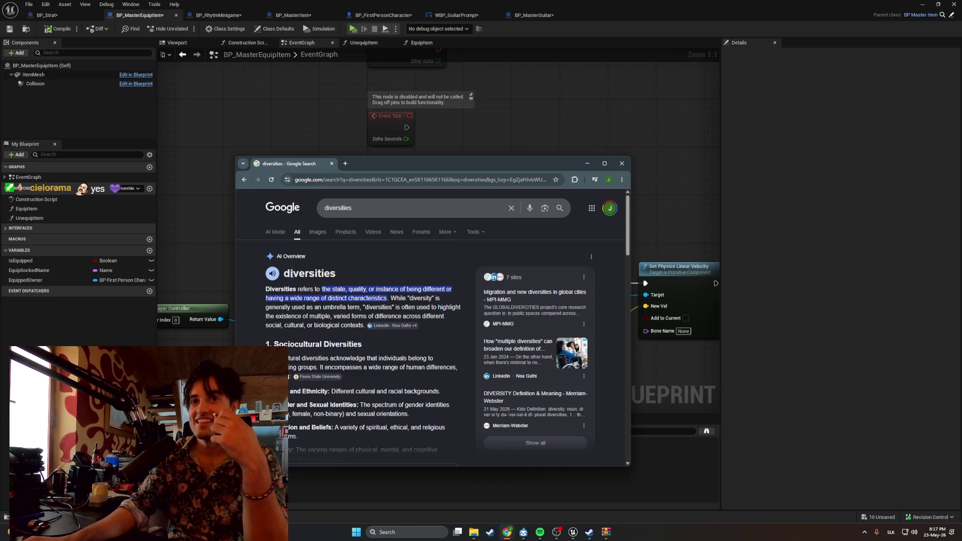
drag(319, 275, 339, 264)
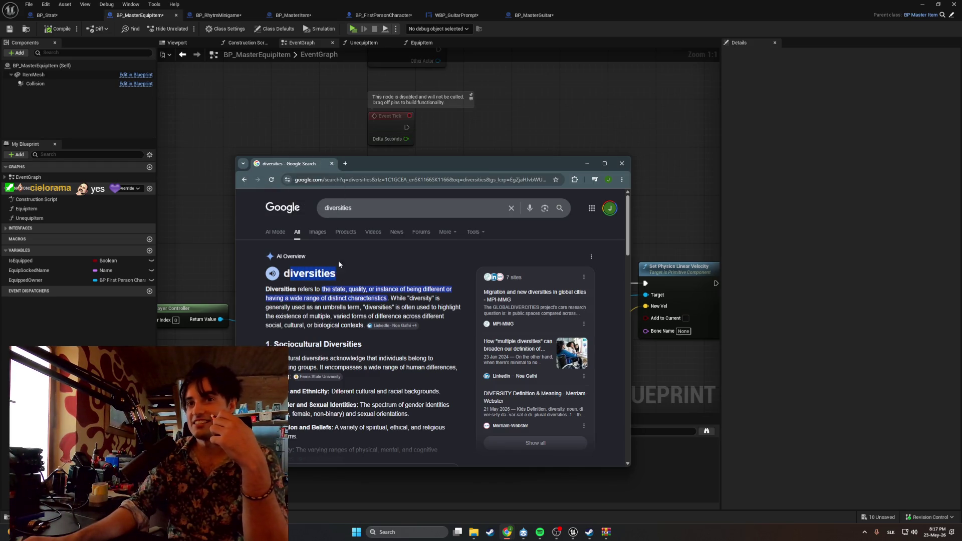
click(332, 163)
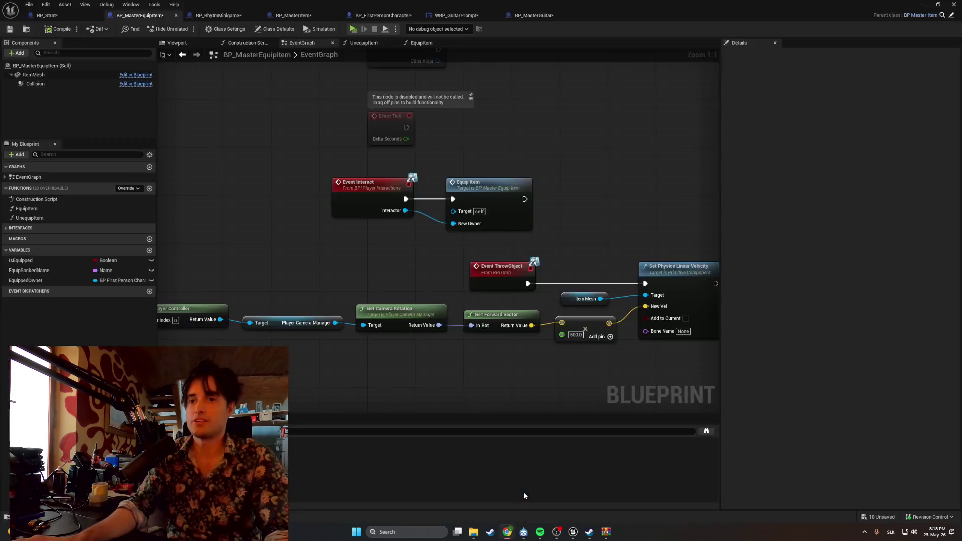
click(507, 532)
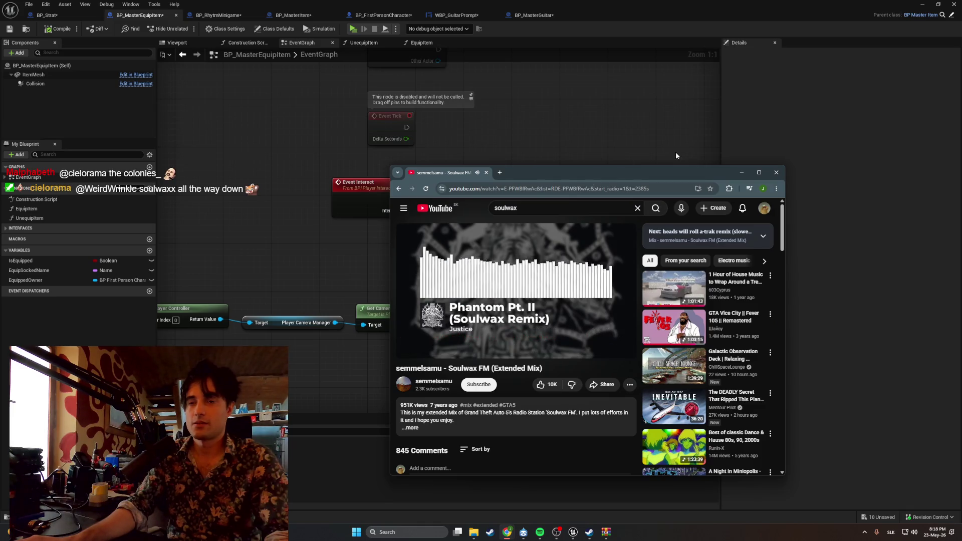
click(743, 172)
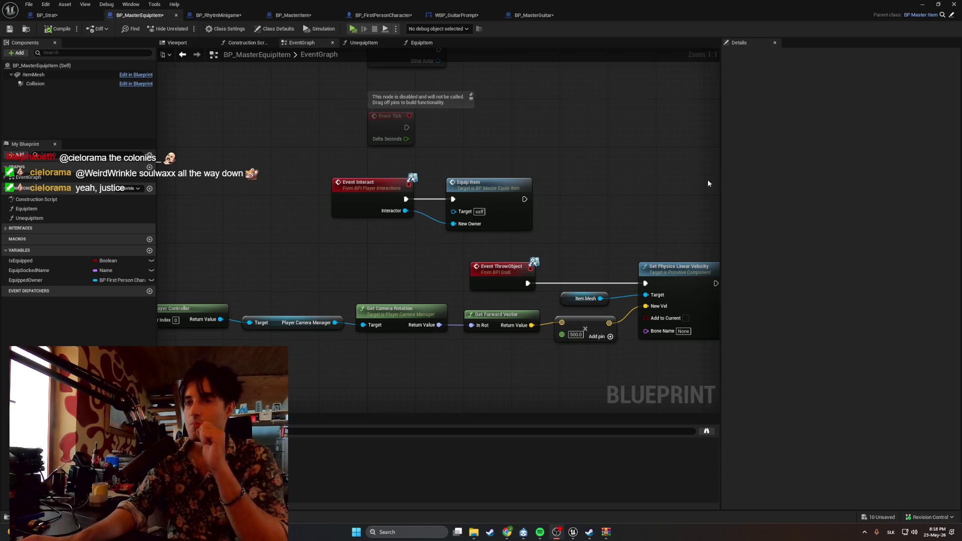
mouse_move(499, 228)
mouse_down()
mouse_move(320, 264)
mouse_move(320, 283)
mouse_move(406, 203)
mouse_up()
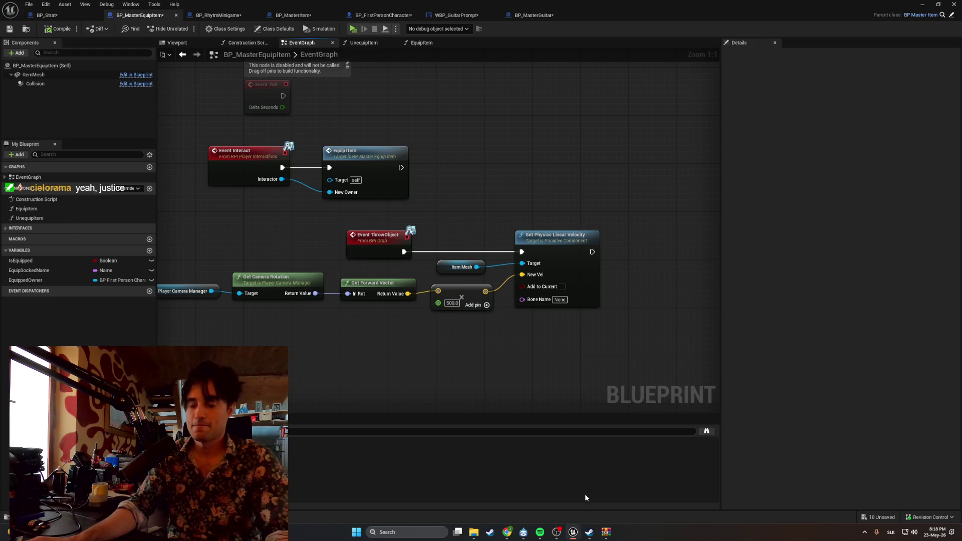
click(607, 531)
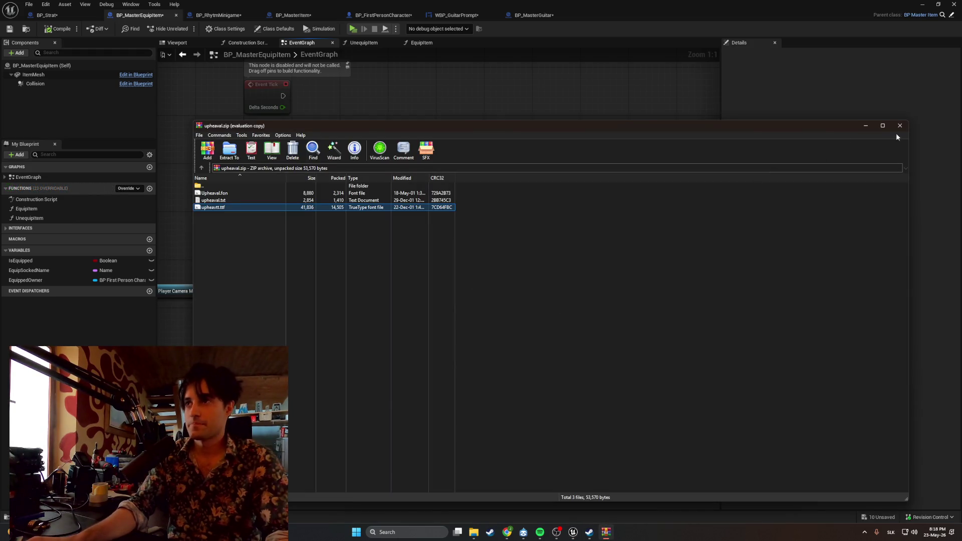
click(900, 132)
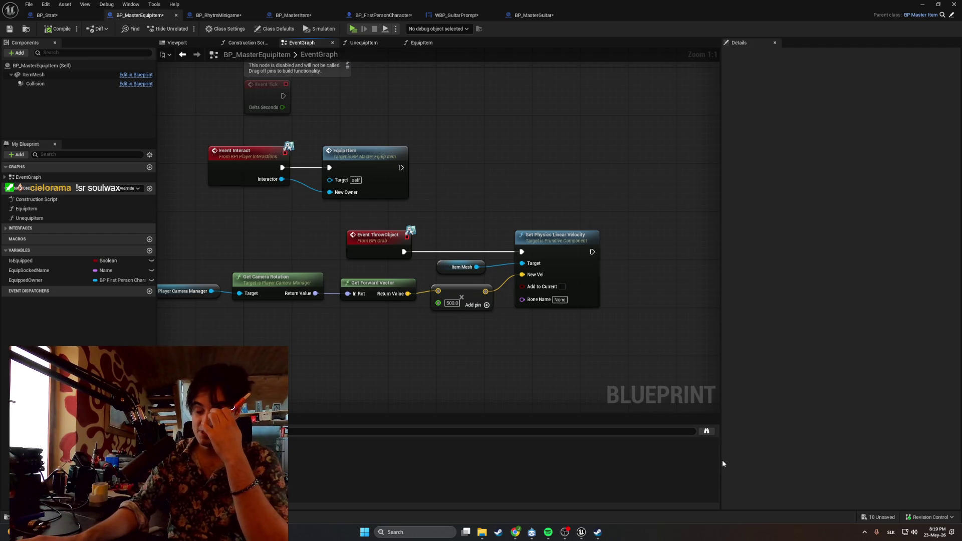
Copy the Soulwax FM extended mix video's URL, send it in chat, and minimize YouTube
mouse_move(520, 531)
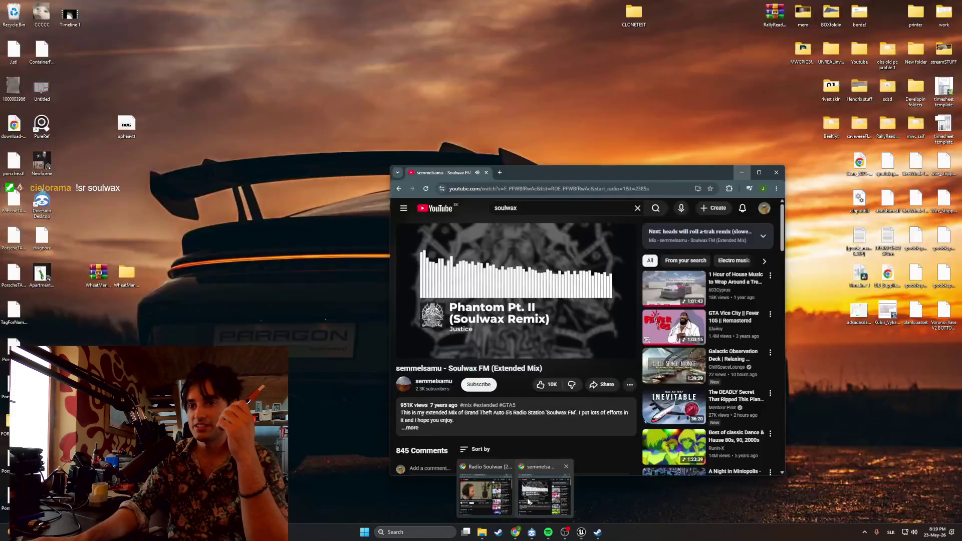
click(528, 491)
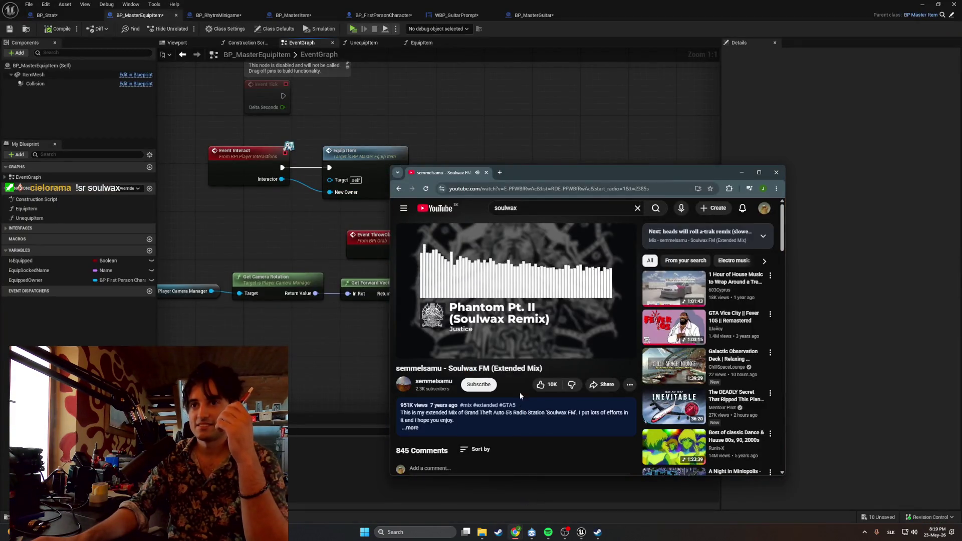
double_click(524, 367)
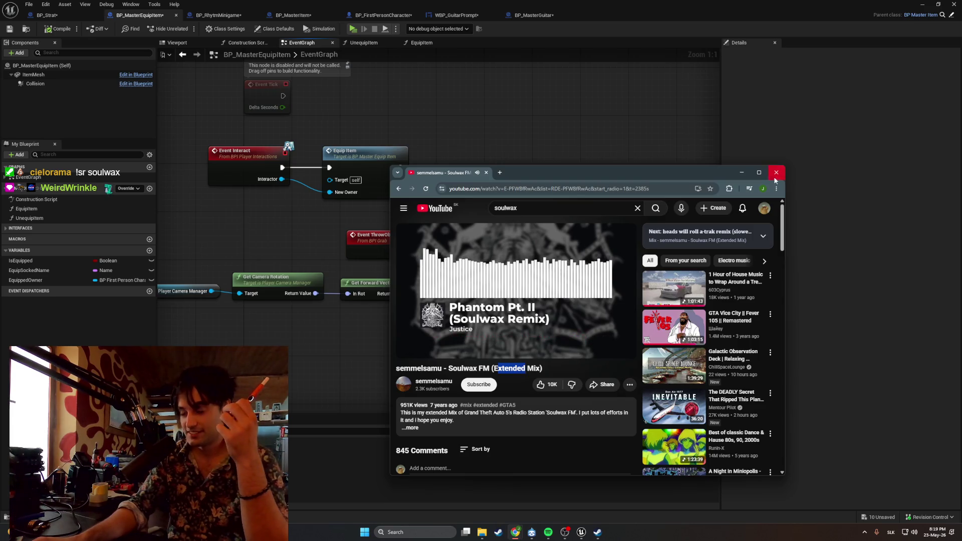
mouse_move(621, 275)
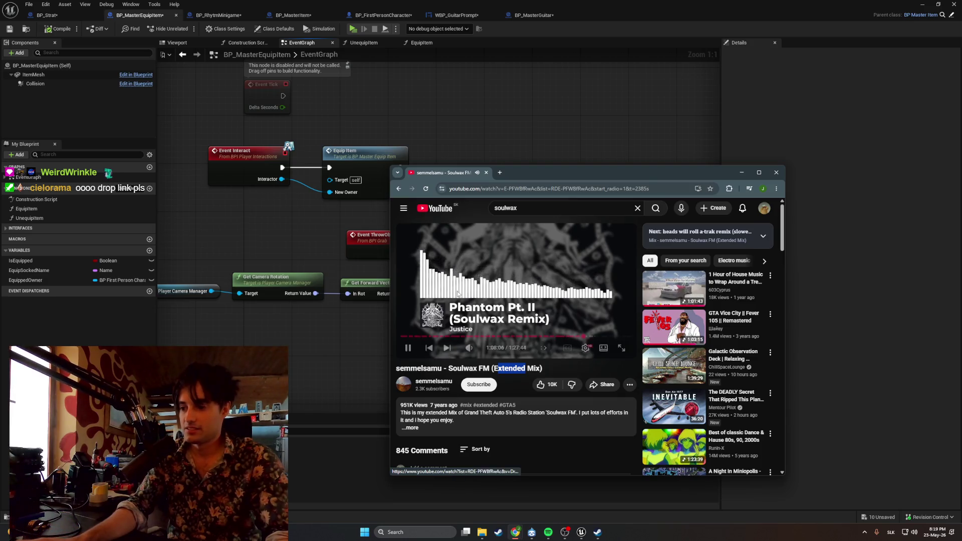
click(471, 188)
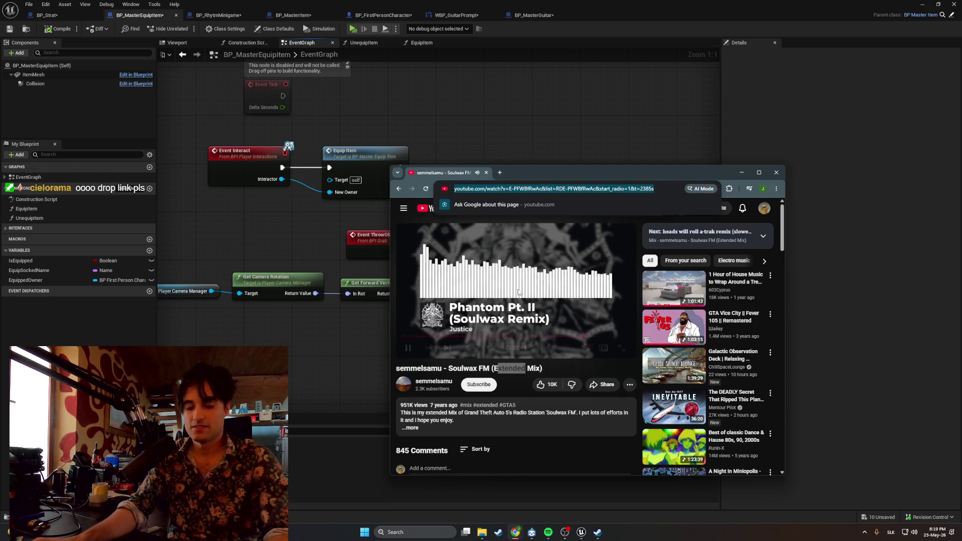
key(ctrl+c)
key(ctrl+v)
key(Return)
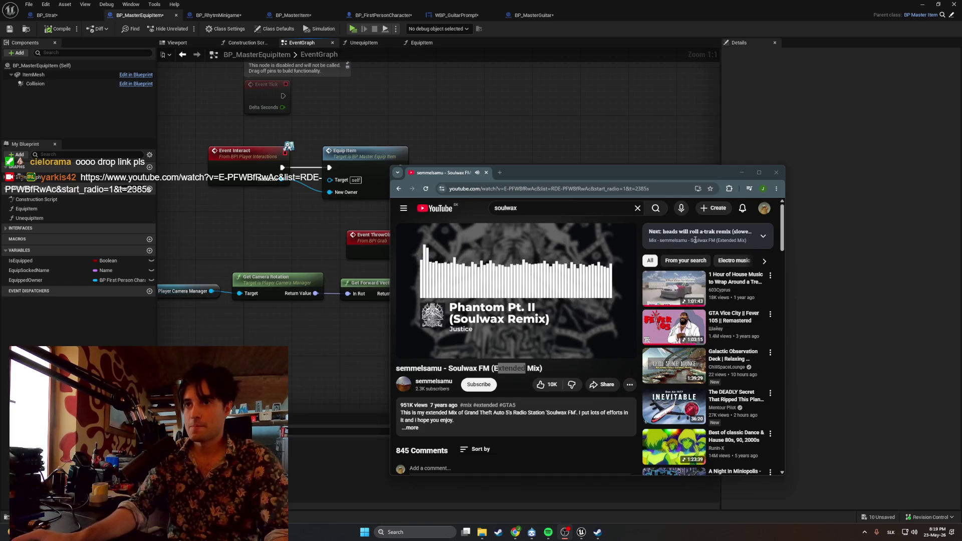
click(742, 173)
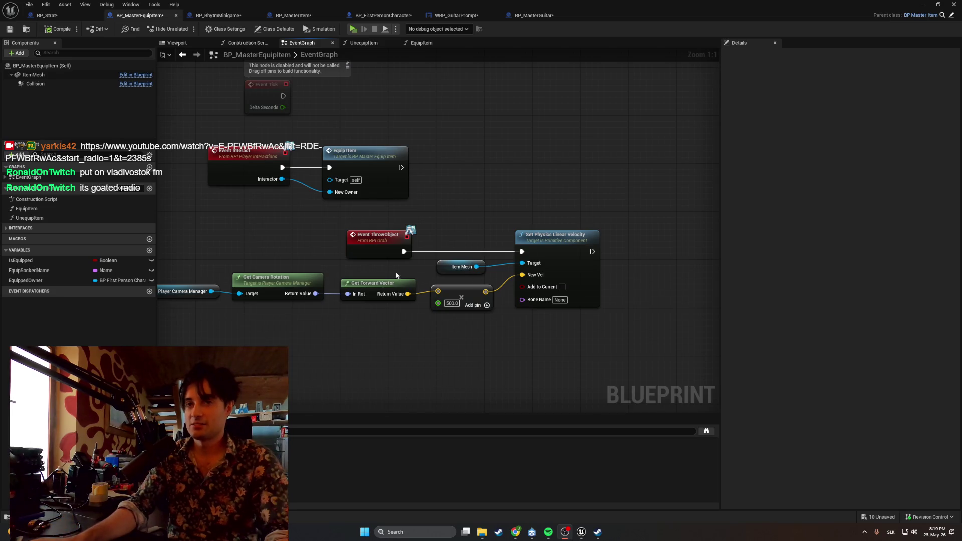
Pan the EventGraph toward the ThrowObject velocity nodes, then bring YouTube forward
scroll(325, 261, down, 2)
scroll(324, 261, up, 2)
mouse_move(325, 261)
mouse_down()
mouse_move(516, 265)
mouse_move(498, 272)
mouse_move(230, 276)
mouse_up()
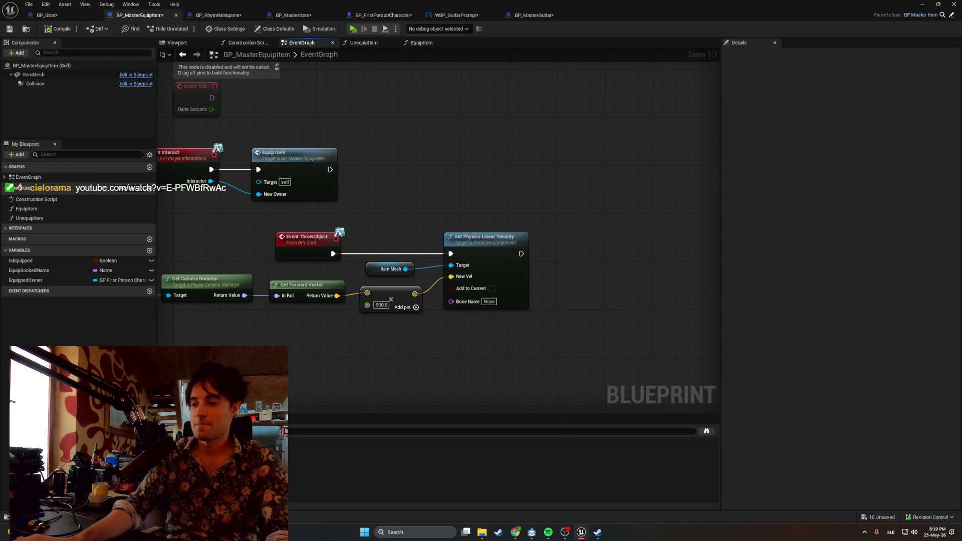
key(alt+Tab)
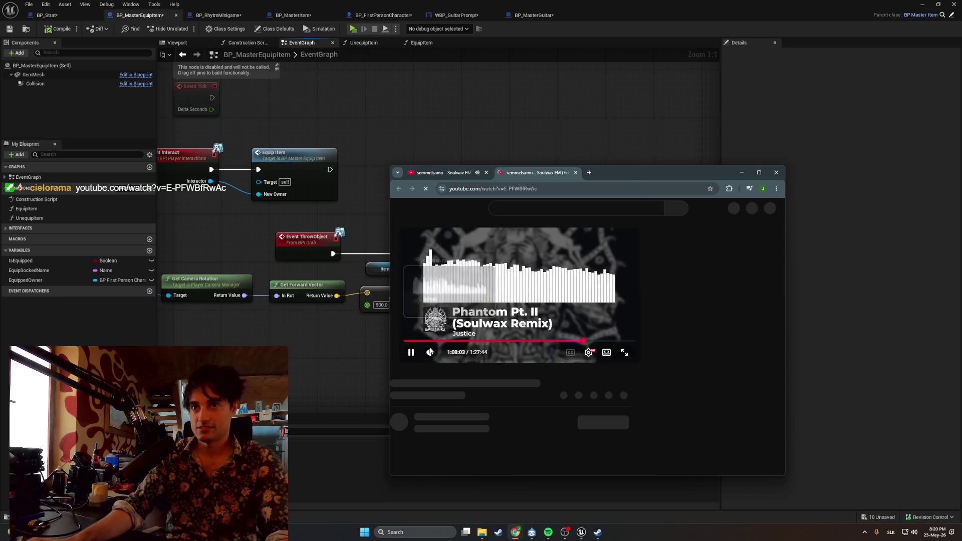
Pause the Soulwax FM video, close its duplicate tab, and minimize the browser
click(412, 351)
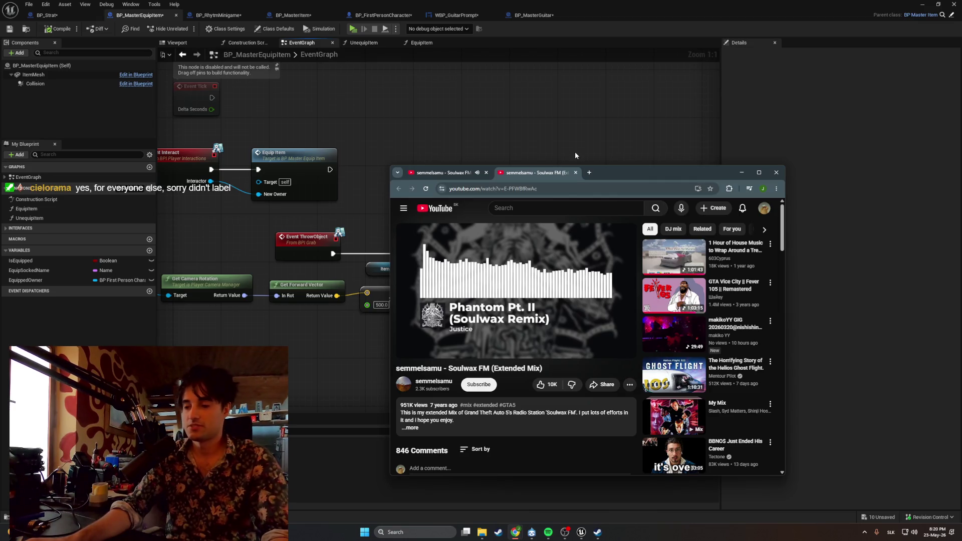
click(576, 172)
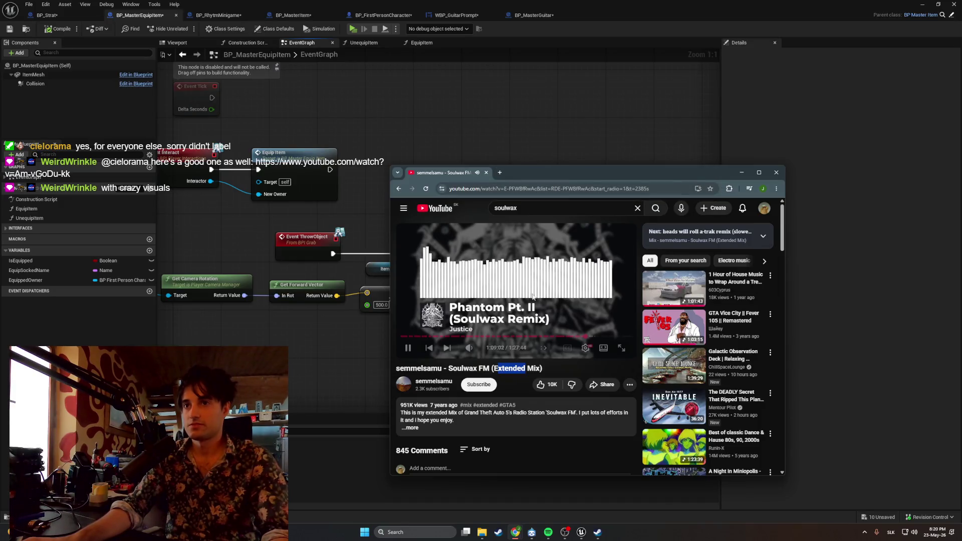
click(744, 176)
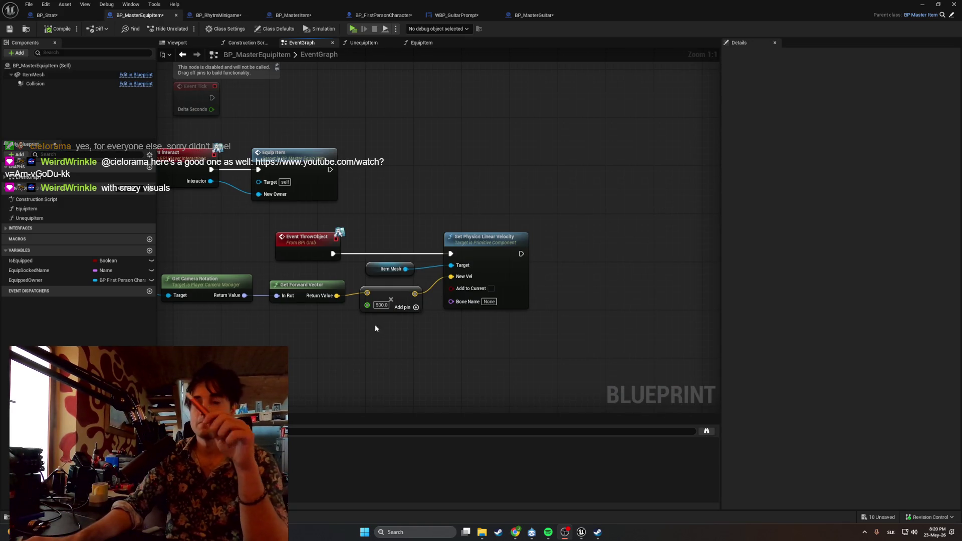
Shift the Get Player Controller, camera manager and rotation nodes slightly right
mouse_move(308, 358)
mouse_down()
mouse_move(453, 366)
mouse_move(494, 354)
mouse_up()
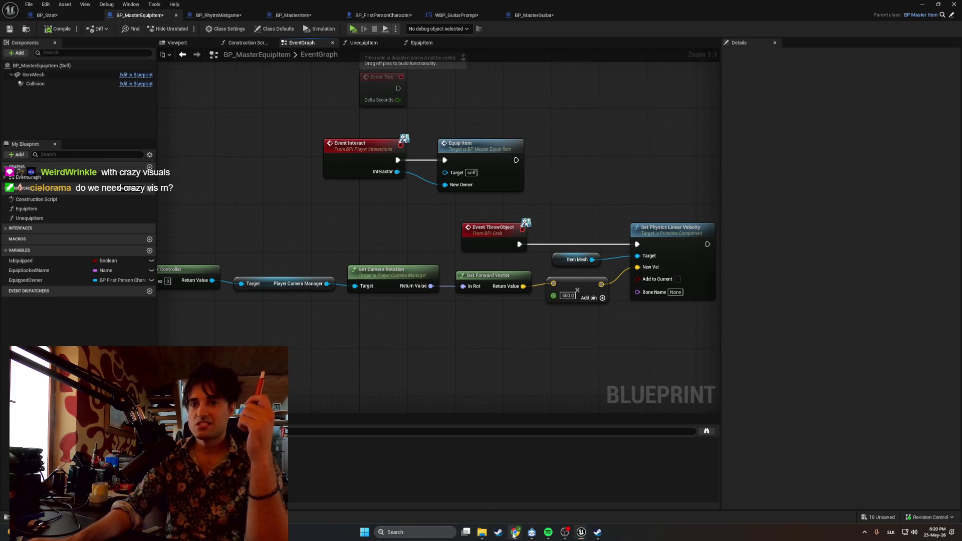
mouse_move(515, 532)
mouse_move(533, 496)
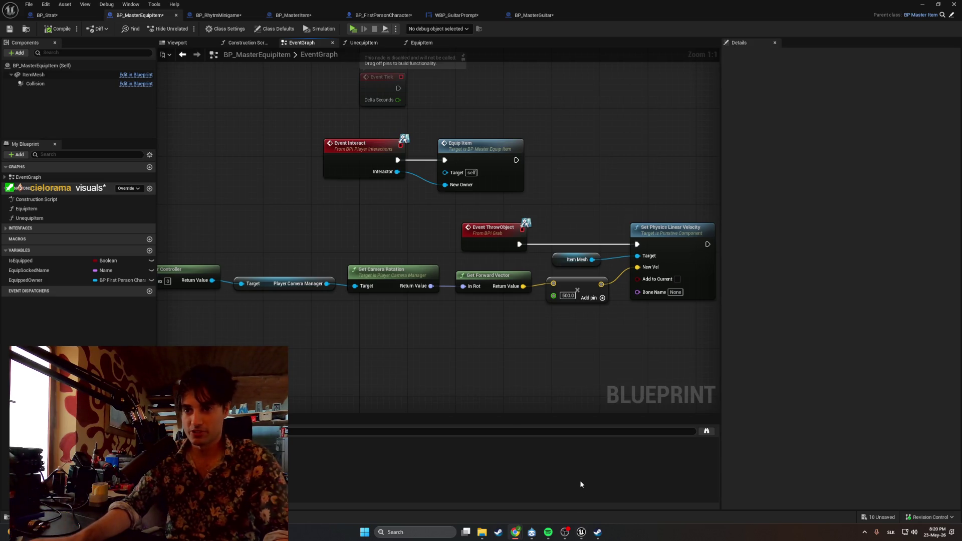
mouse_move(436, 384)
mouse_down()
mouse_move(354, 292)
mouse_move(383, 269)
mouse_move(406, 268)
mouse_move(501, 329)
mouse_up()
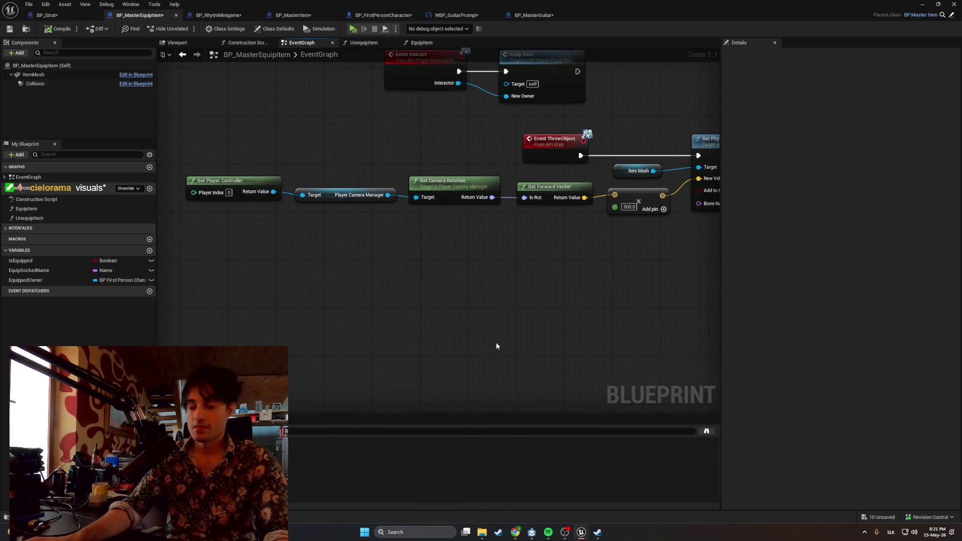
mouse_move(426, 264)
mouse_down()
mouse_move(343, 275)
mouse_move(469, 307)
mouse_move(269, 171)
mouse_up()
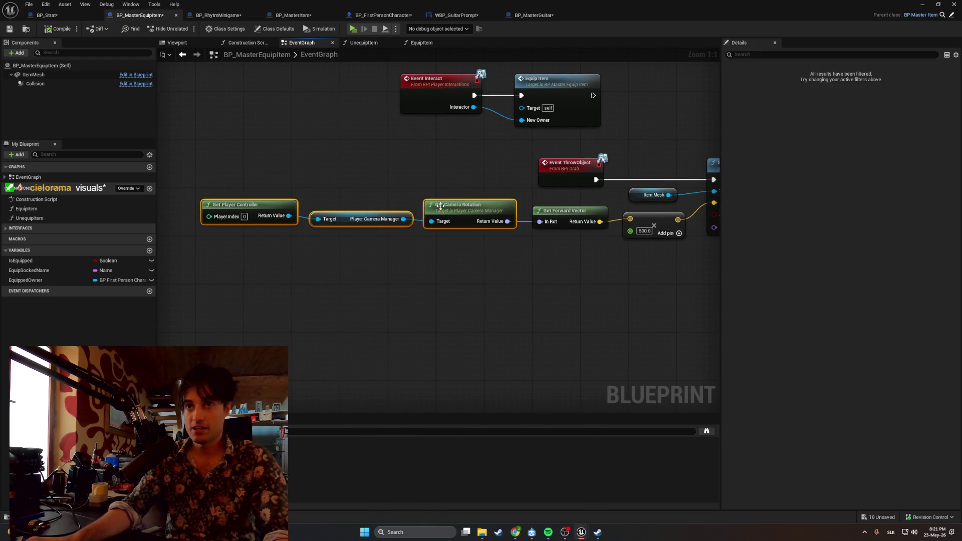
drag(440, 206, 453, 206)
click(451, 290)
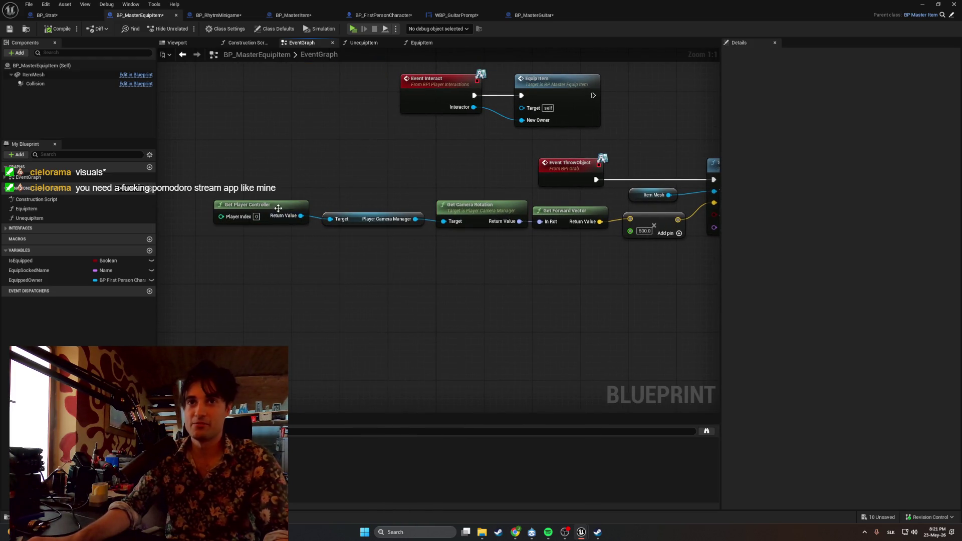
drag(279, 208, 284, 208)
click(343, 256)
Move Event ThrowObject closer to the Set Physics Linear Velocity node
mouse_move(421, 271)
mouse_down()
mouse_move(324, 209)
mouse_move(343, 220)
mouse_up()
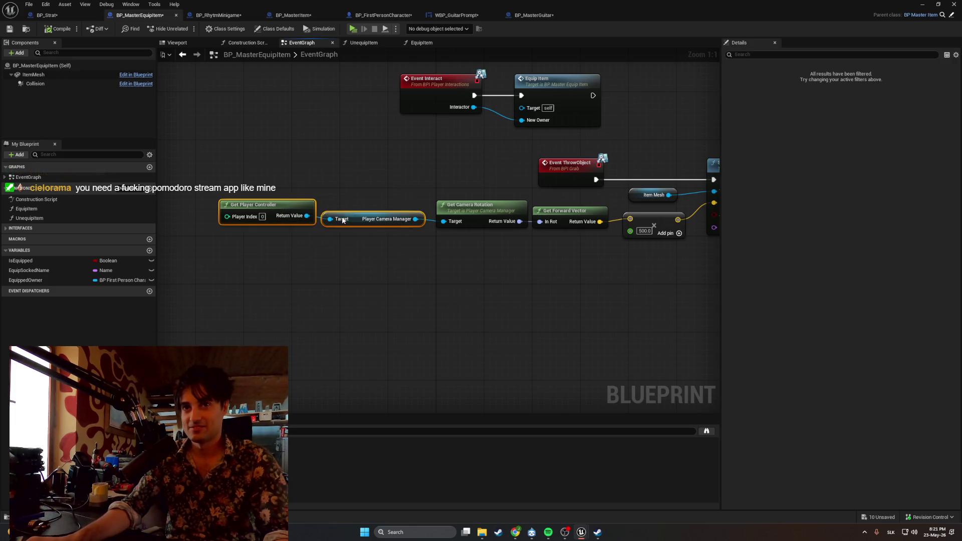
click(421, 250)
drag(447, 256, 301, 262)
mouse_move(417, 172)
mouse_down()
mouse_move(492, 175)
mouse_move(466, 173)
mouse_up()
click(472, 302)
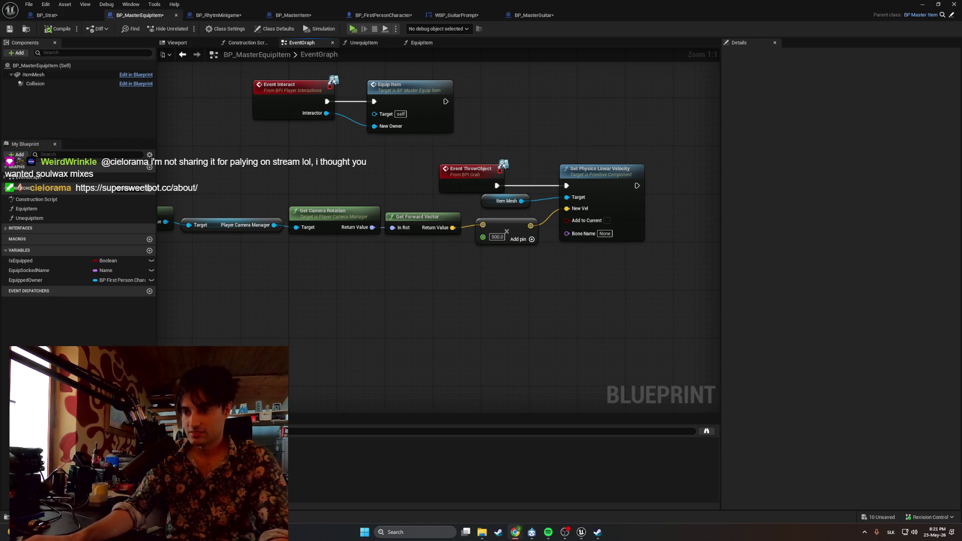
Search Google for 'pomodoro sauce', skim the results, then return to Unreal
key(alt+Tab)
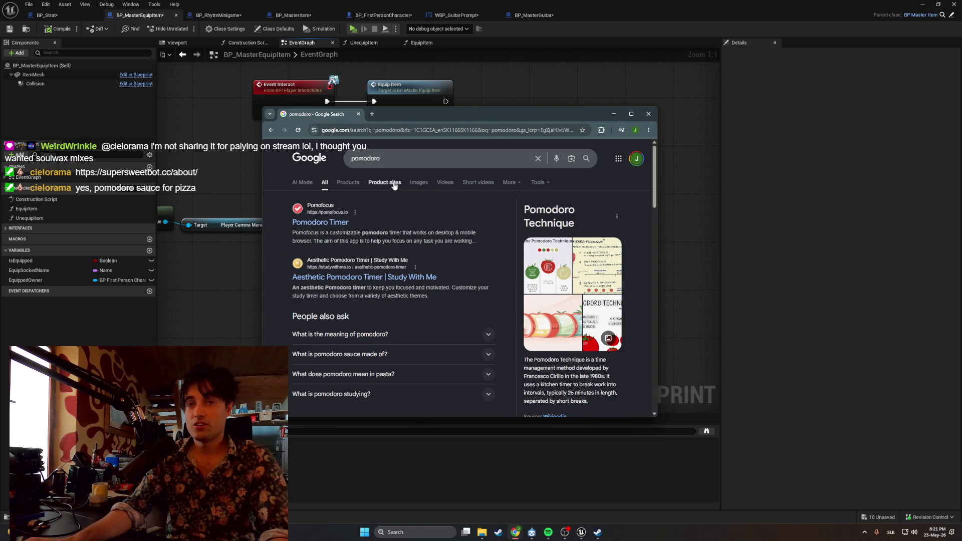
click(396, 159)
text(sau)
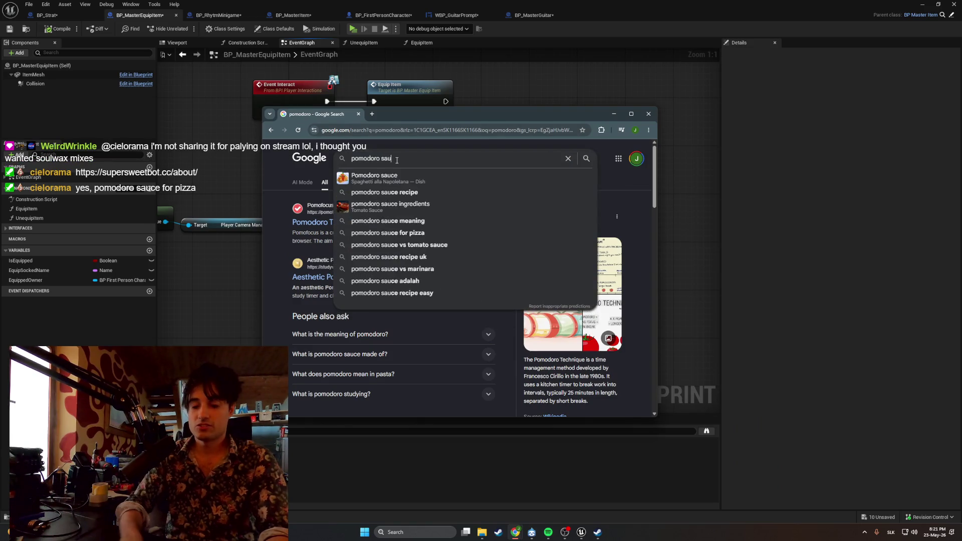
text(ce)
key(Return)
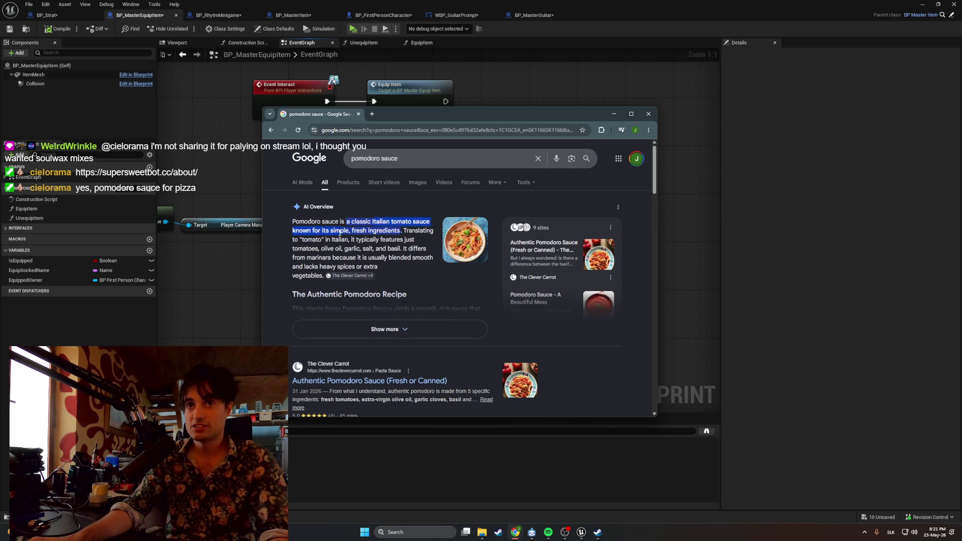
scroll(434, 243, down, 1)
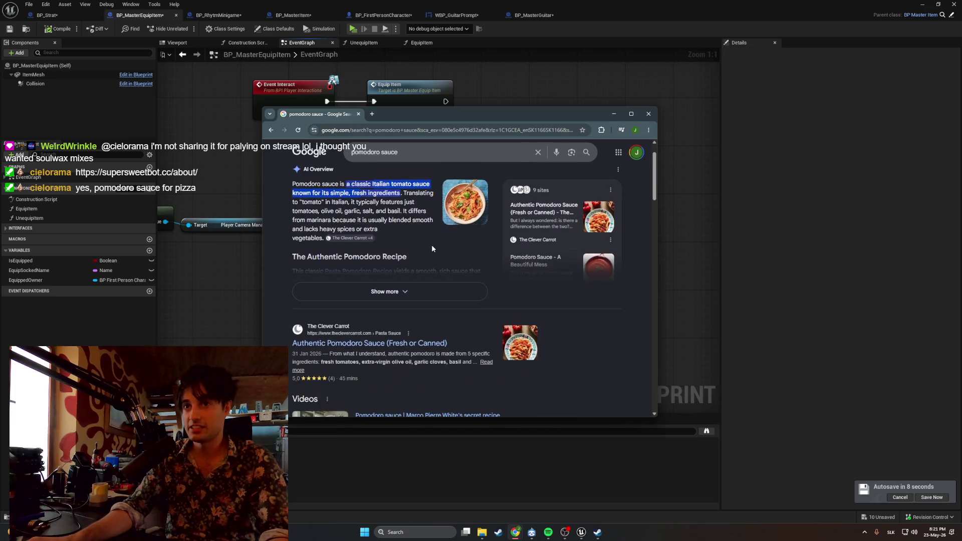
scroll(434, 249, up, 1)
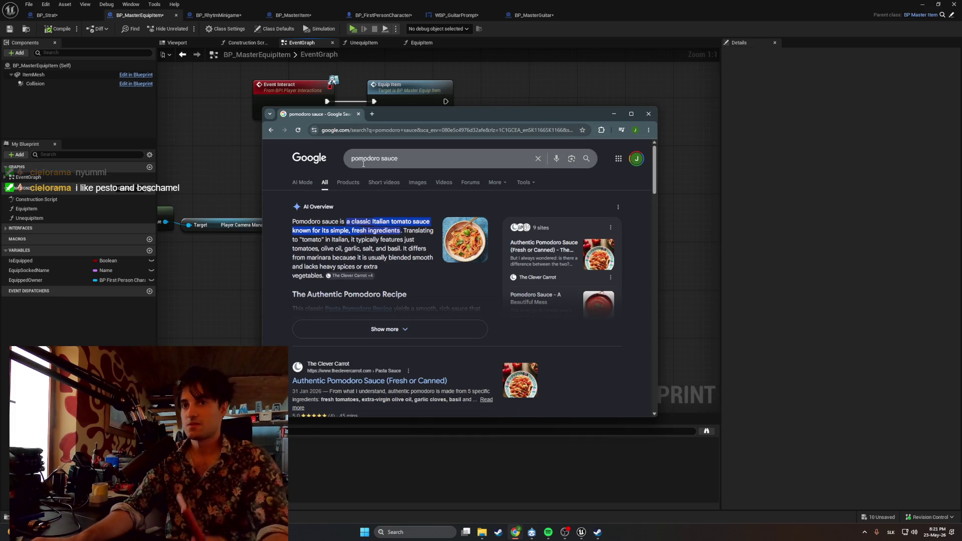
key(alt+Tab)
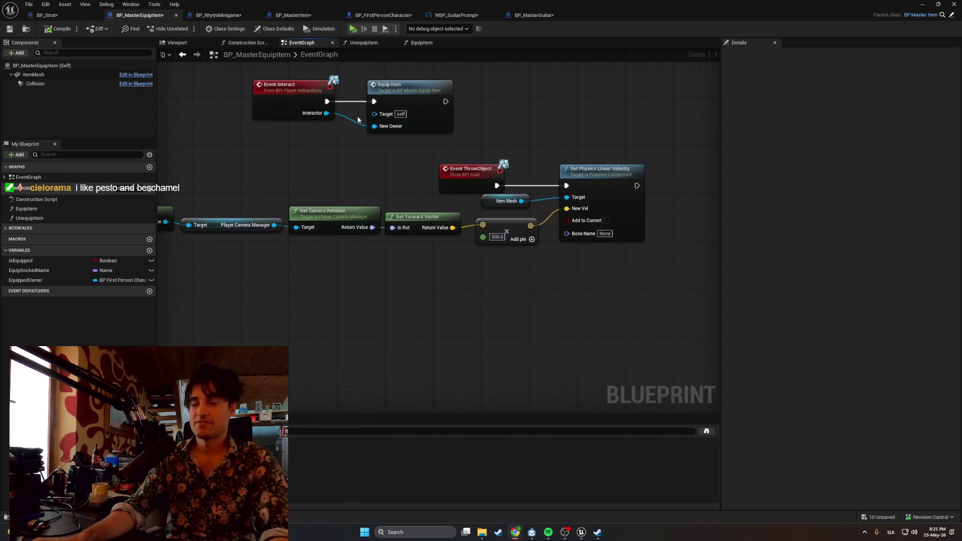
mouse_move(515, 532)
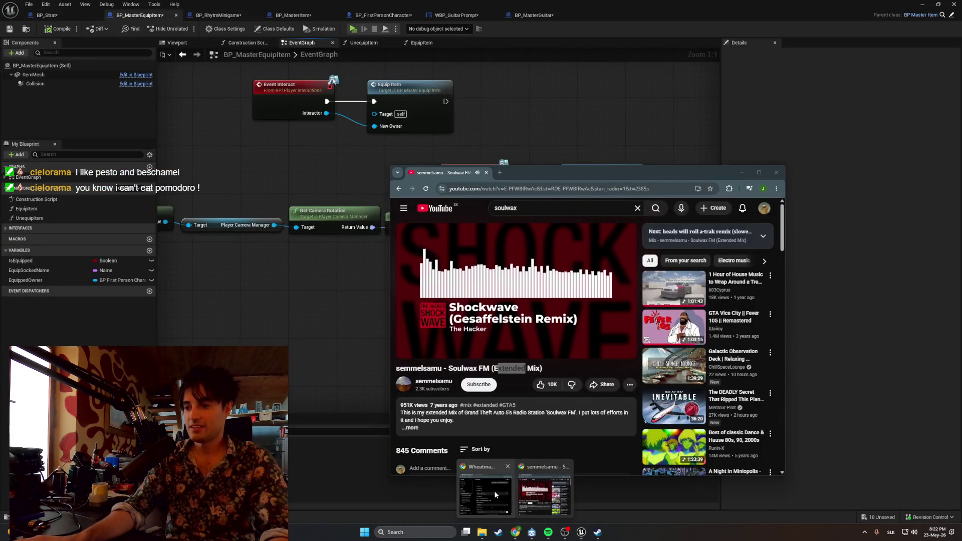
click(744, 173)
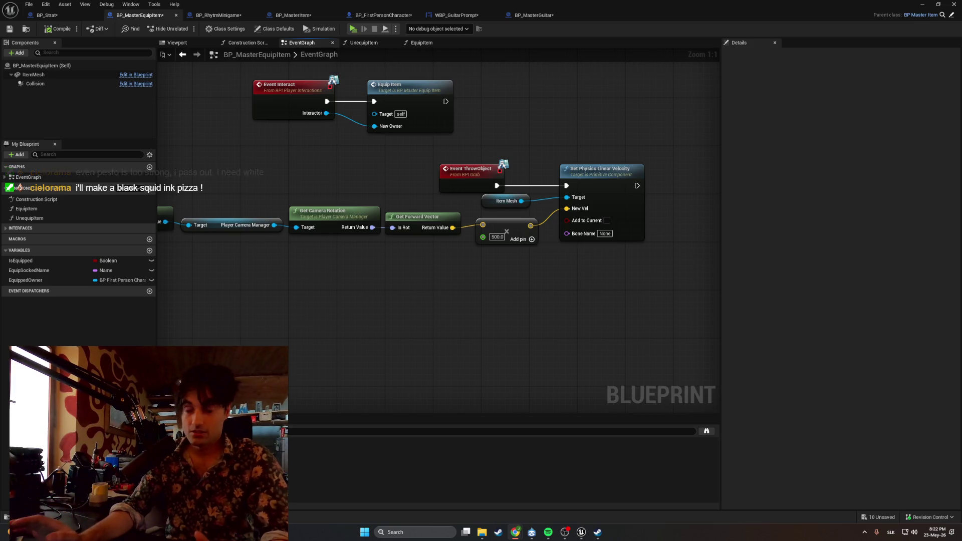
click(150, 190)
Name the new function OnEquipped
text(OnEqui)
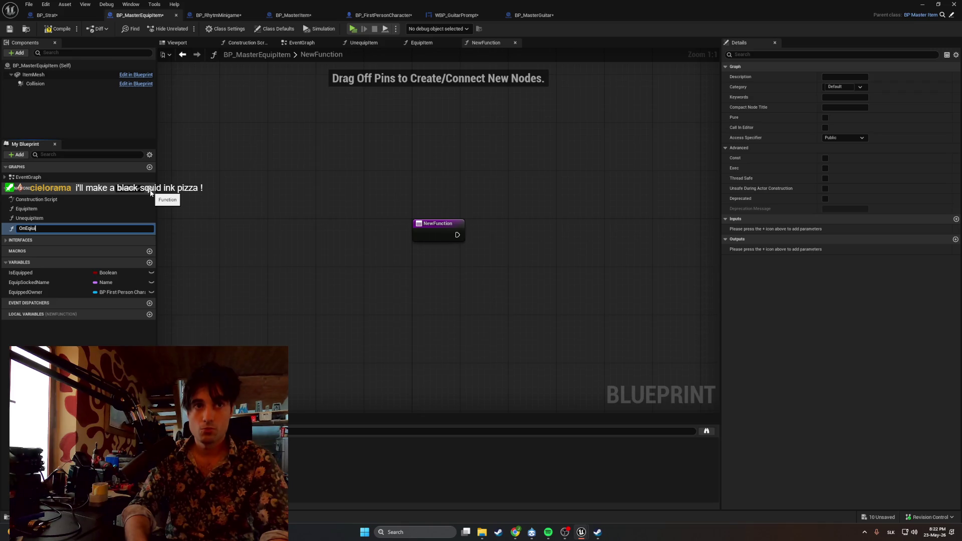
key(BackSpace)
key(BackSpace)
text(pped)
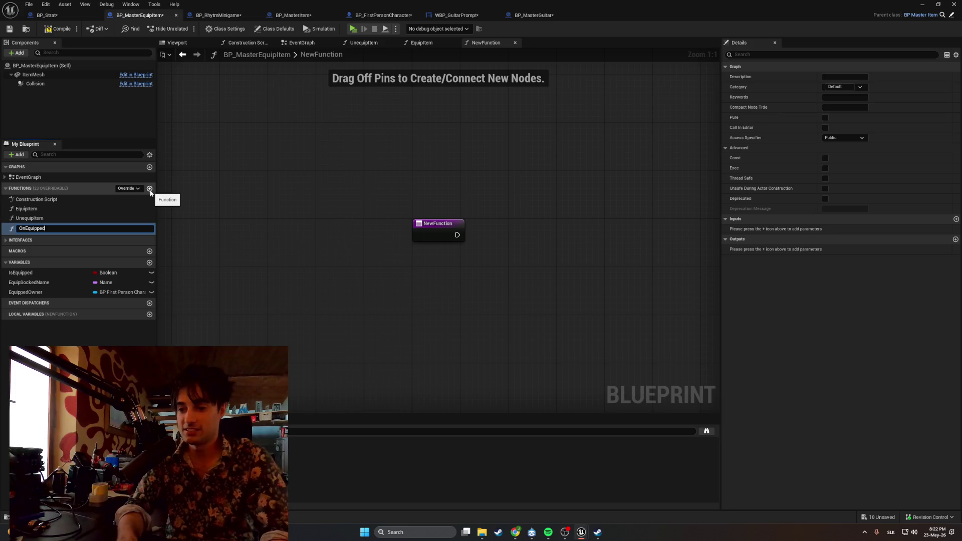
key(Return)
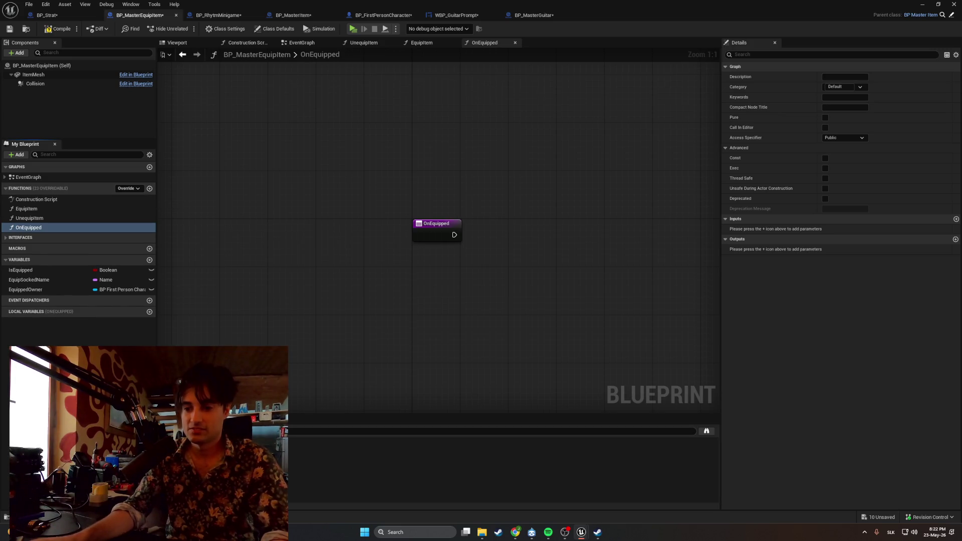
In the EquipItem graph, call On Equipped right after Attach Actor To Component
click(40, 211)
double_click(39, 210)
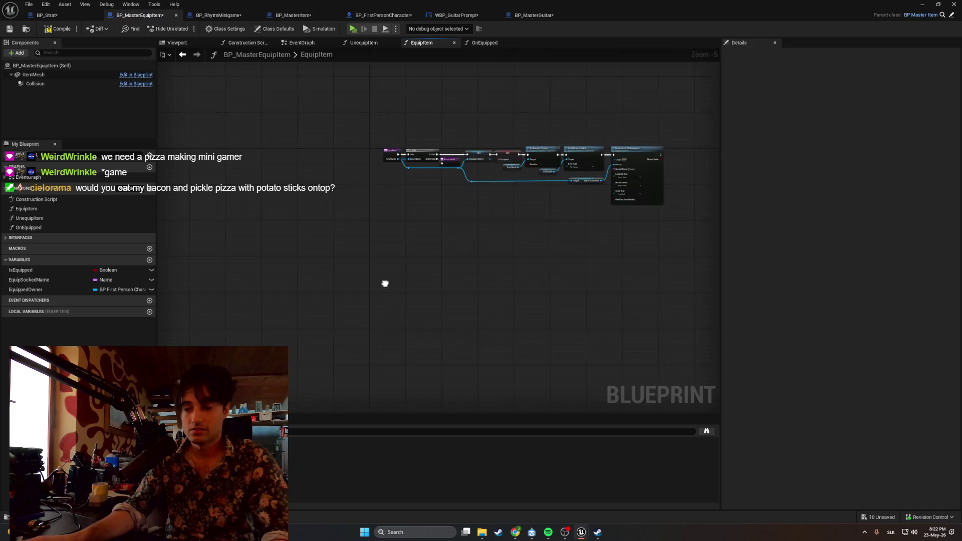
scroll(336, 295, up, 3)
drag(339, 292, 231, 346)
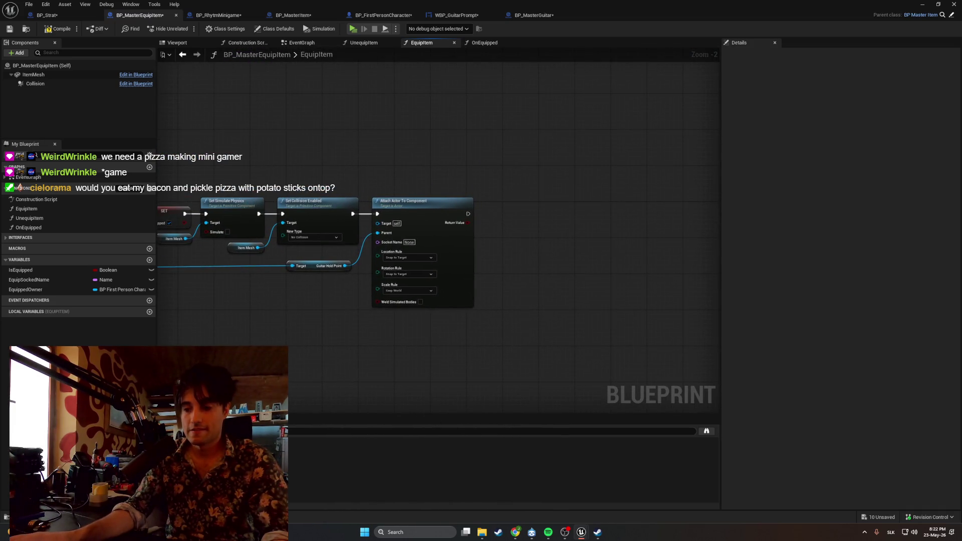
mouse_move(466, 215)
mouse_down()
mouse_move(522, 215)
mouse_move(499, 206)
mouse_up()
text(on)
key(Return)
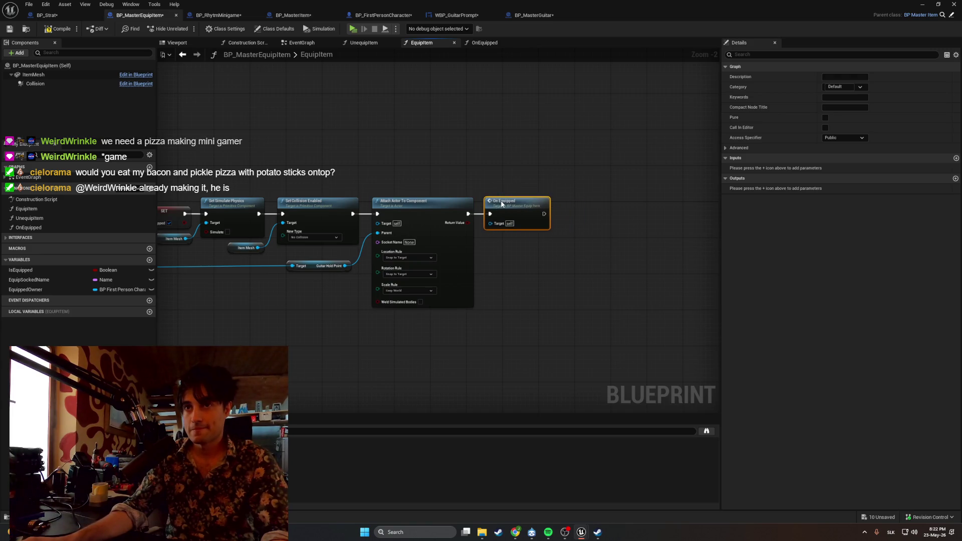
click(539, 266)
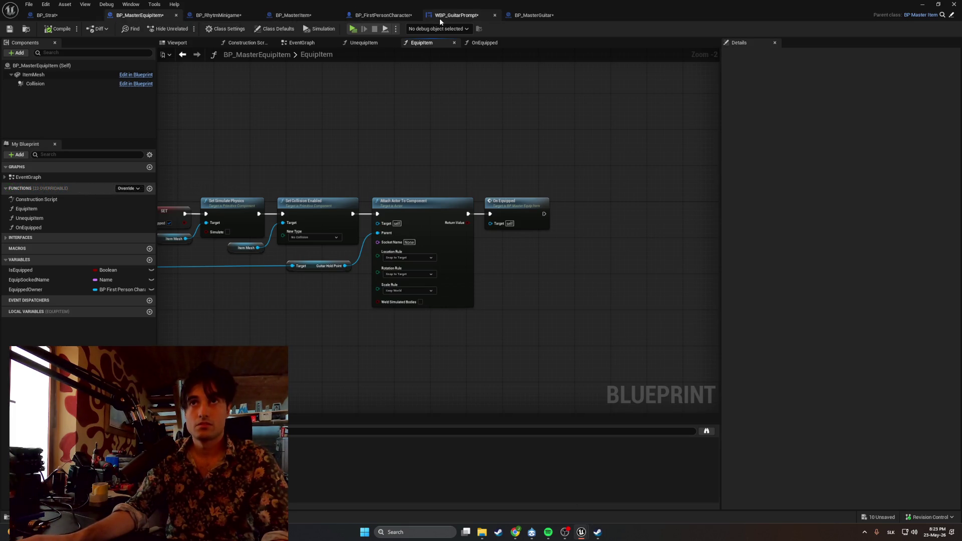
Override OnEquipped in BP_MasterGuitar, position its Parent: OnEquipped node, then reopen the pomodoro results
click(533, 15)
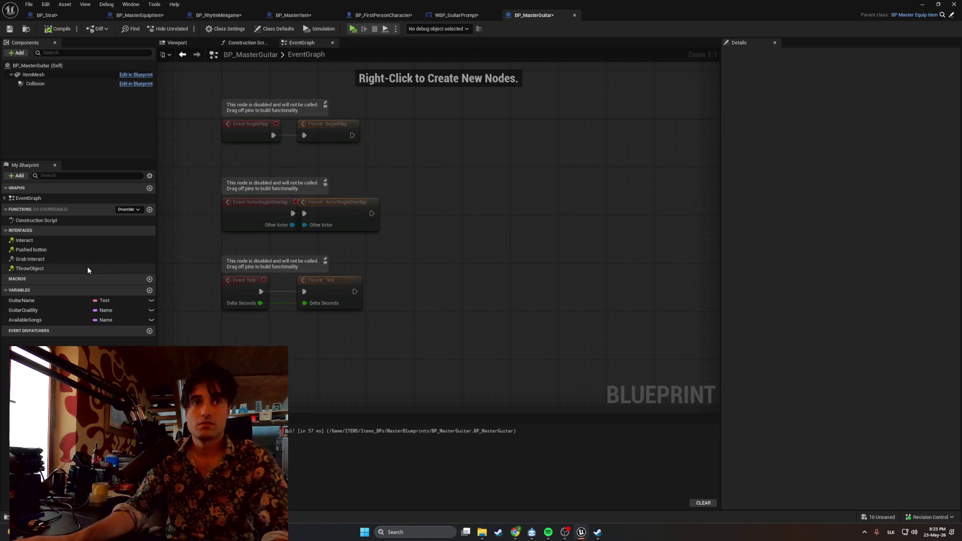
click(128, 209)
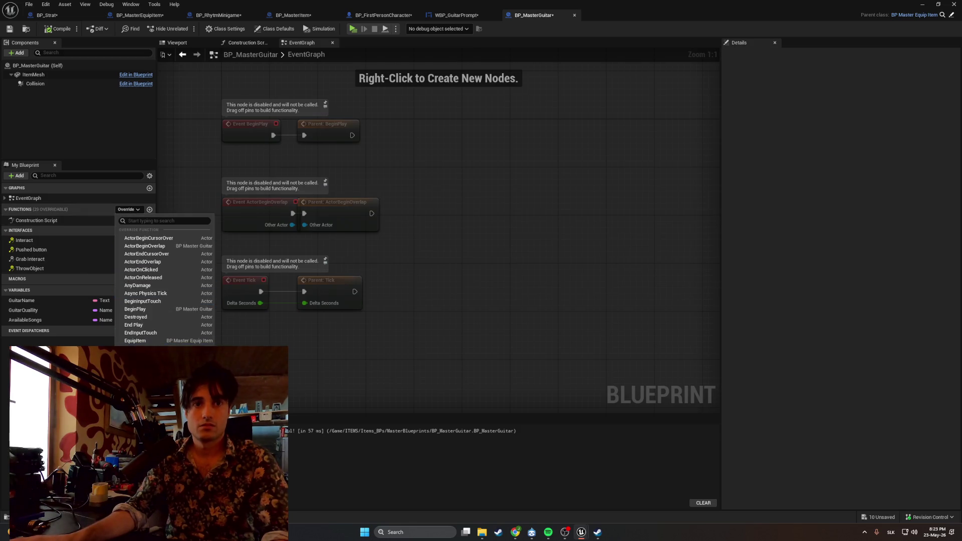
click(140, 381)
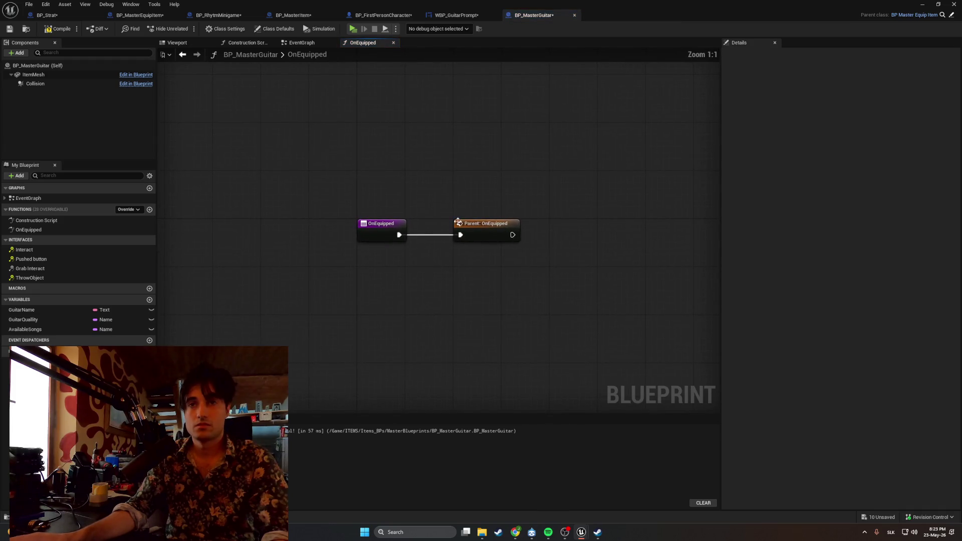
click(445, 227)
drag(445, 226, 436, 224)
drag(423, 200, 313, 191)
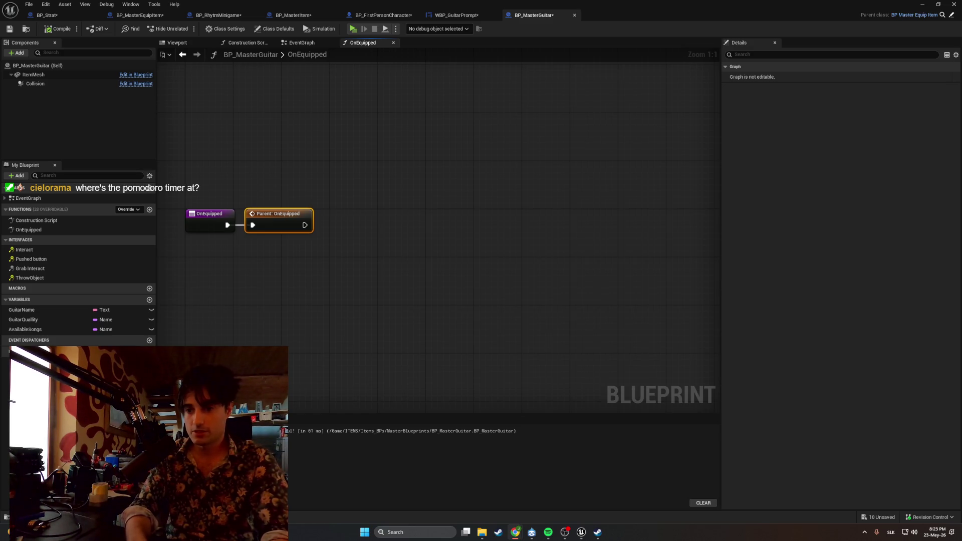
click(515, 532)
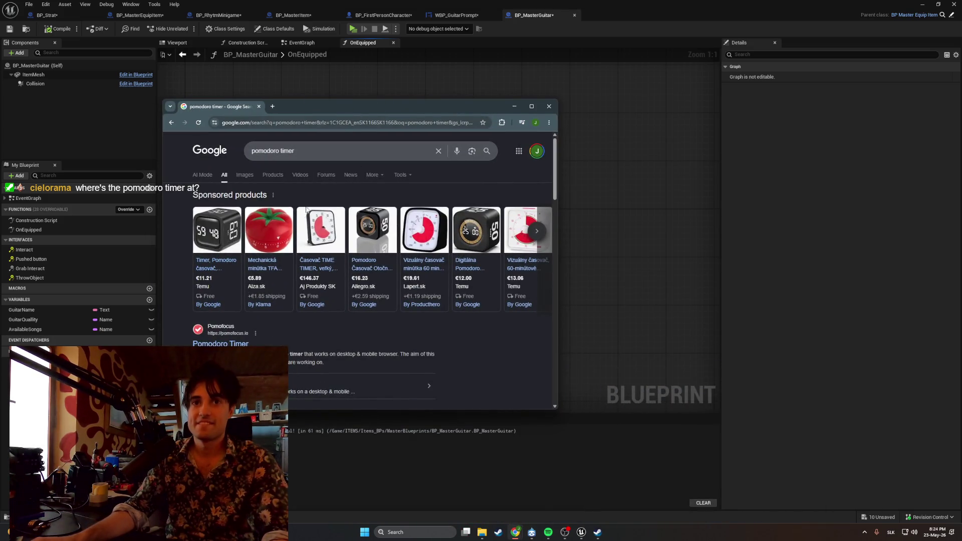
Check the tomato kitchen timer's 5,76 price and 0,13 savings, then close its tab
click(268, 230)
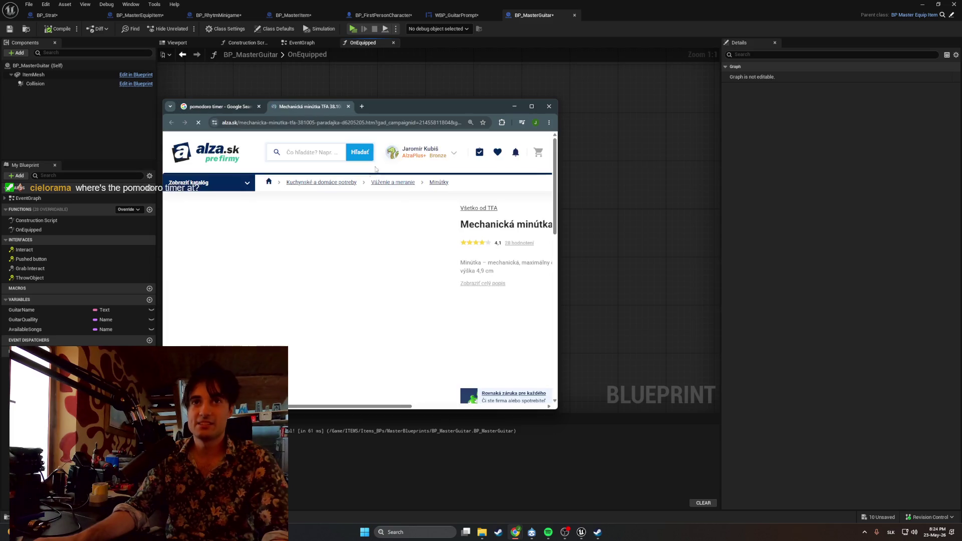
scroll(354, 228, down, 3)
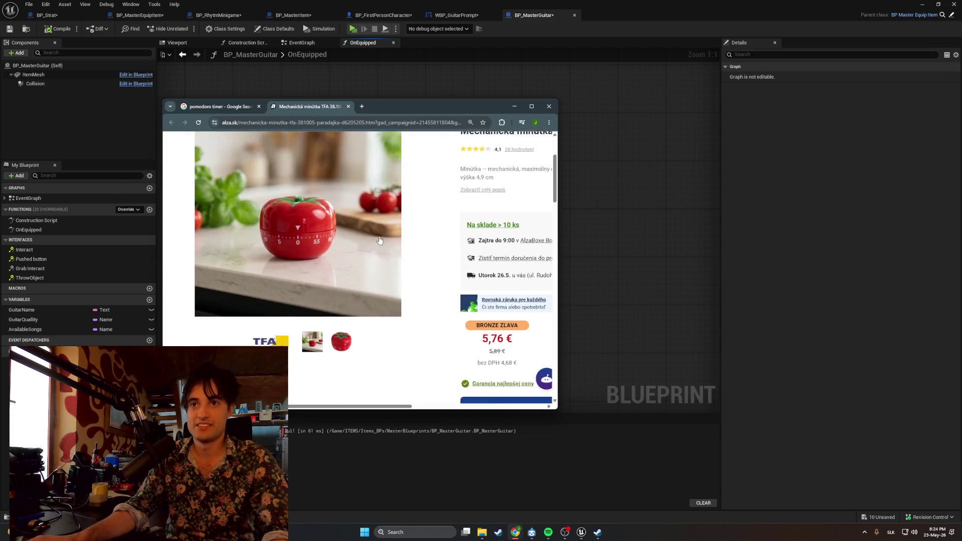
double_click(493, 319)
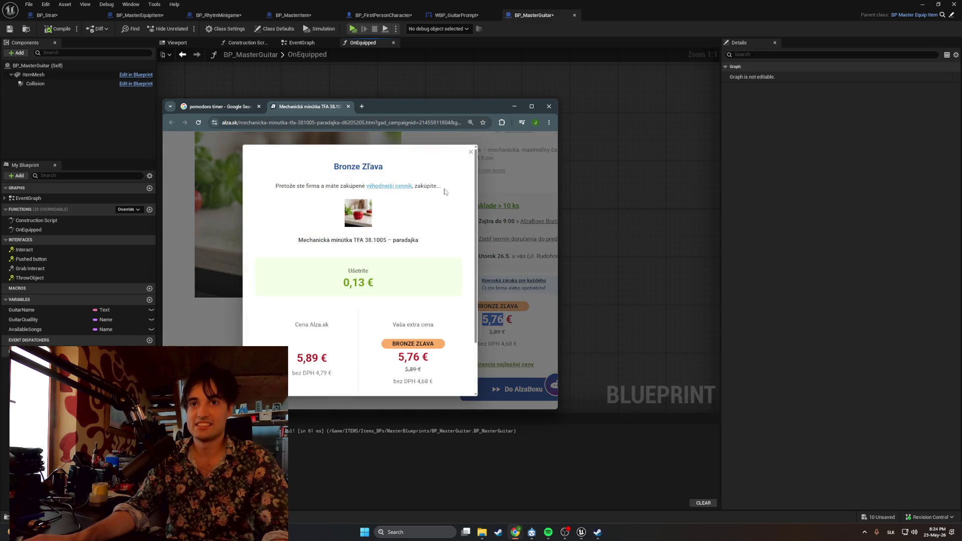
double_click(346, 283)
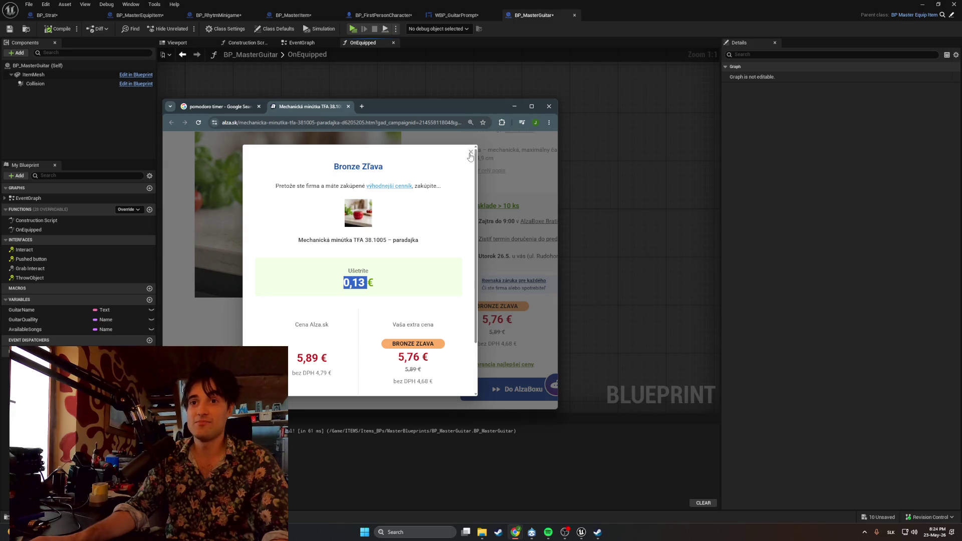
click(471, 152)
scroll(419, 207, up, 1)
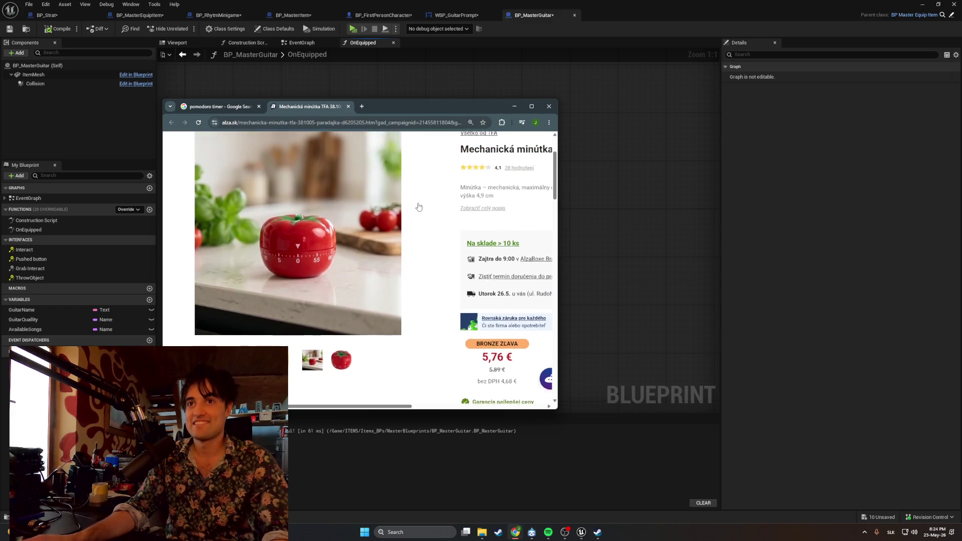
scroll(419, 207, up, 2)
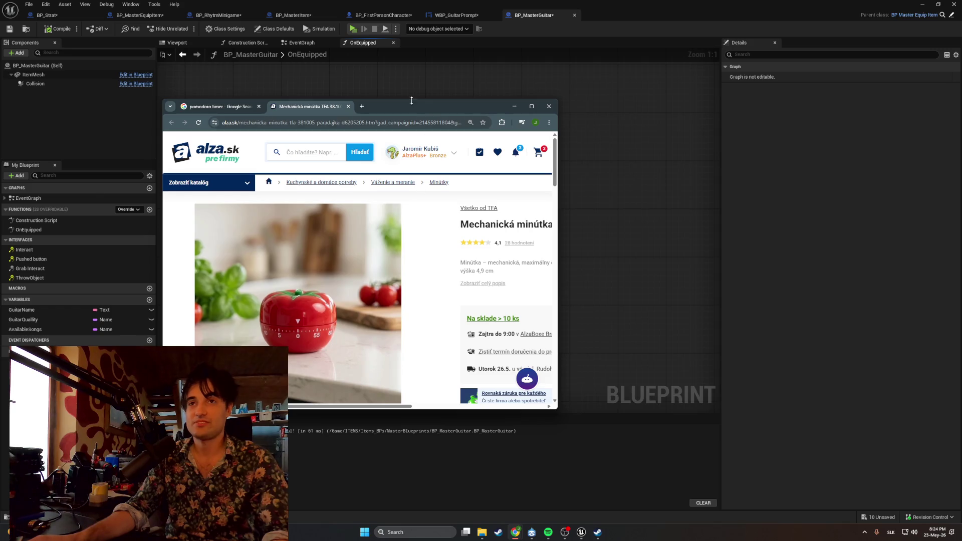
click(348, 106)
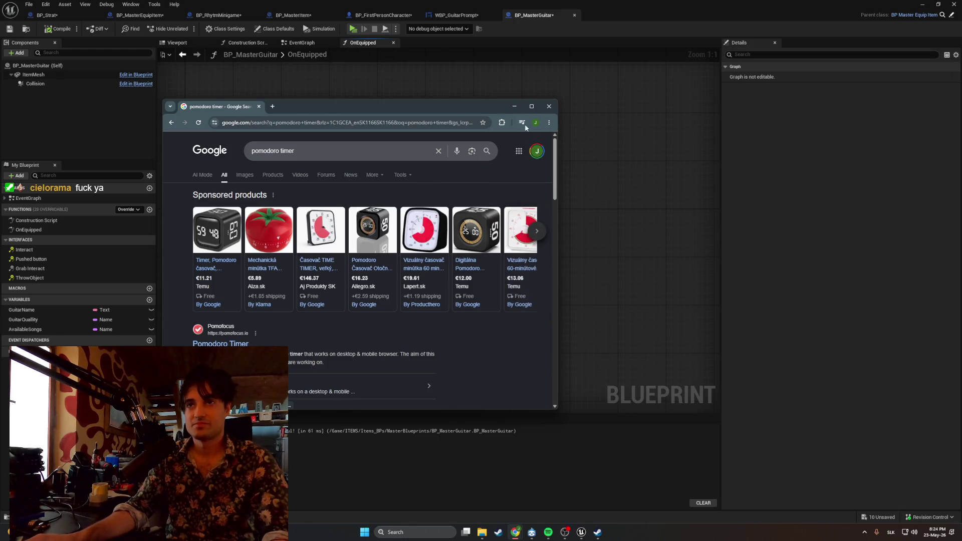
click(516, 107)
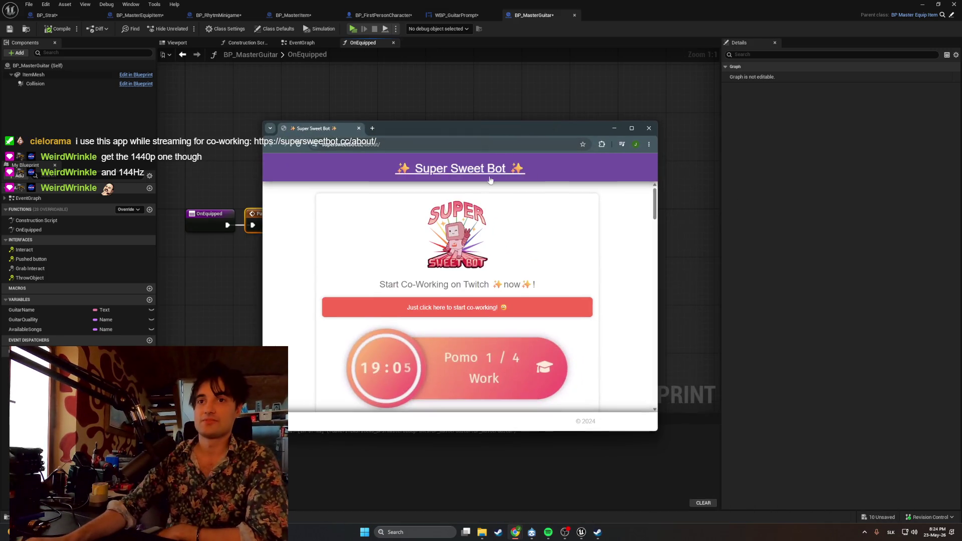
Scroll the supersweetbot.cc about page and open the co-working link to Patreon in a new tab
scroll(426, 270, down, 3)
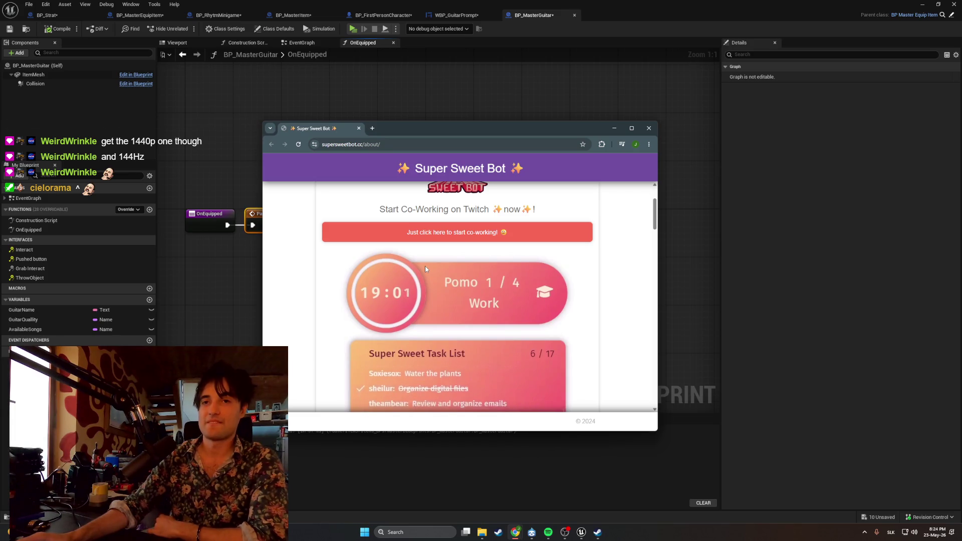
scroll(427, 266, down, 2)
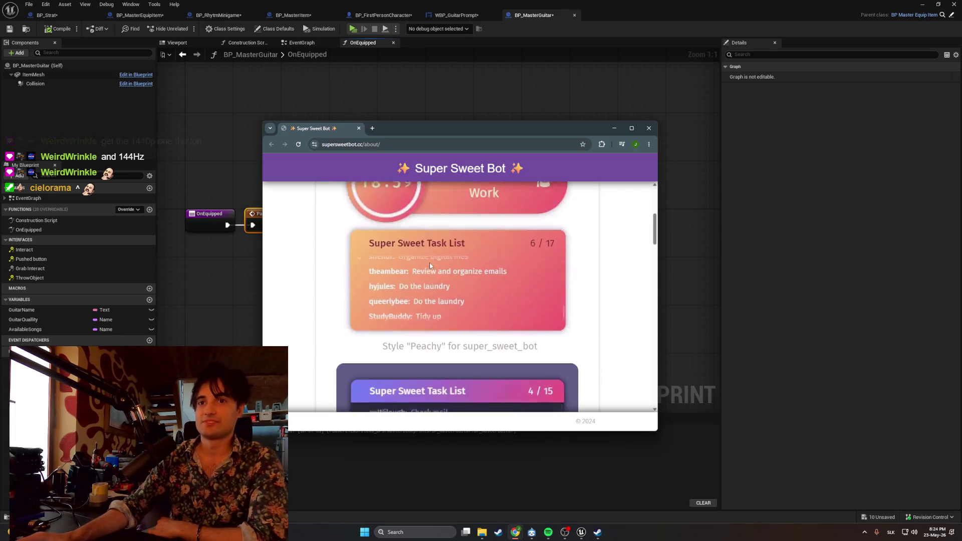
scroll(430, 265, down, 2)
scroll(430, 266, up, 4)
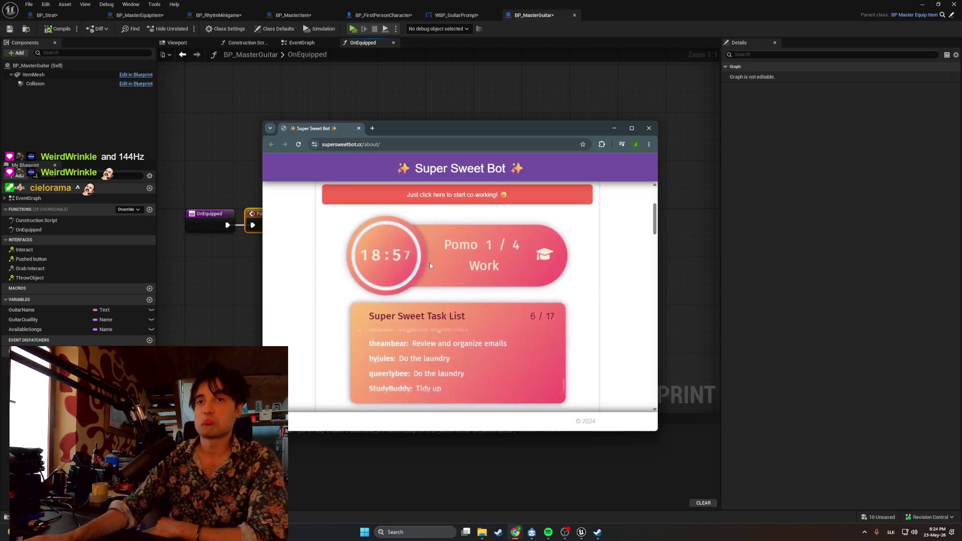
scroll(389, 265, up, 2)
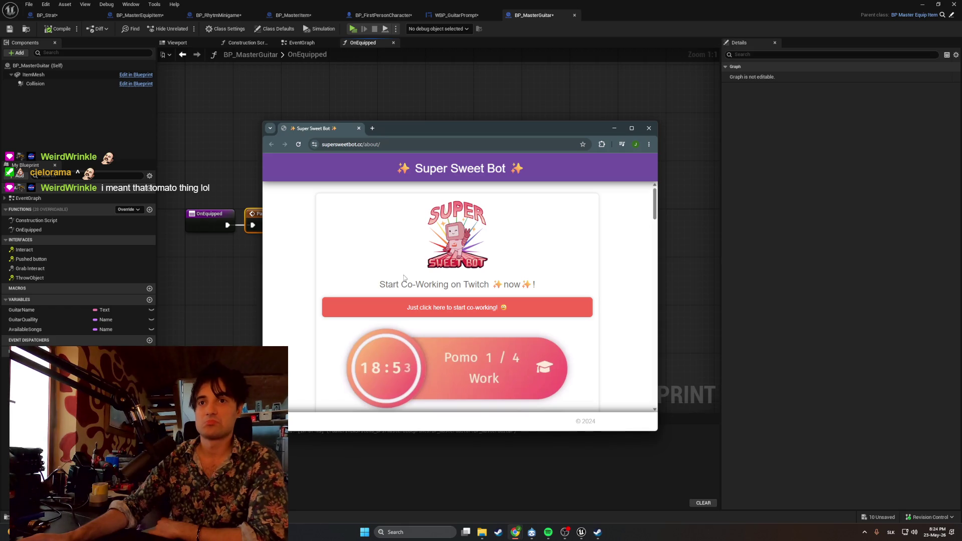
click(436, 312)
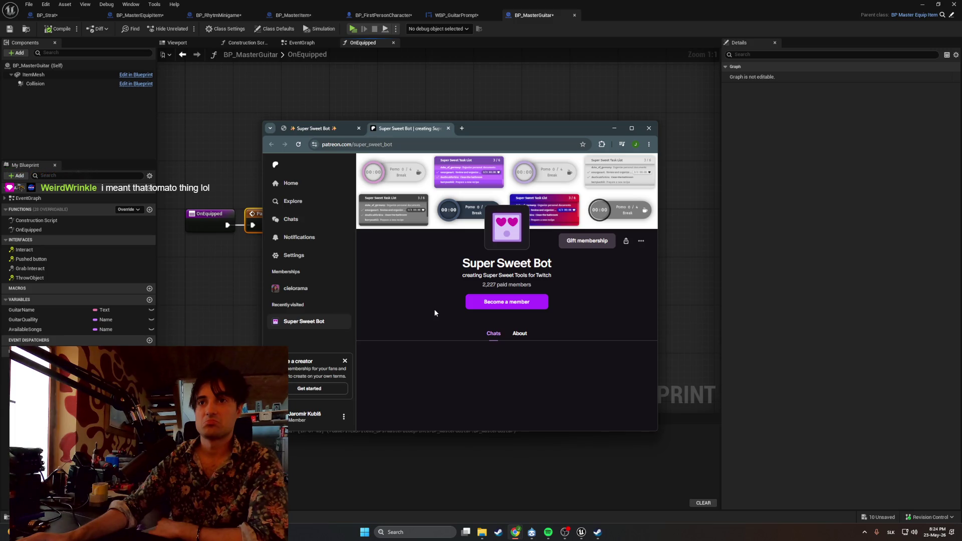
Maximize Chrome to view the Super Sweet Bot Patreon page, then close that tab
click(632, 128)
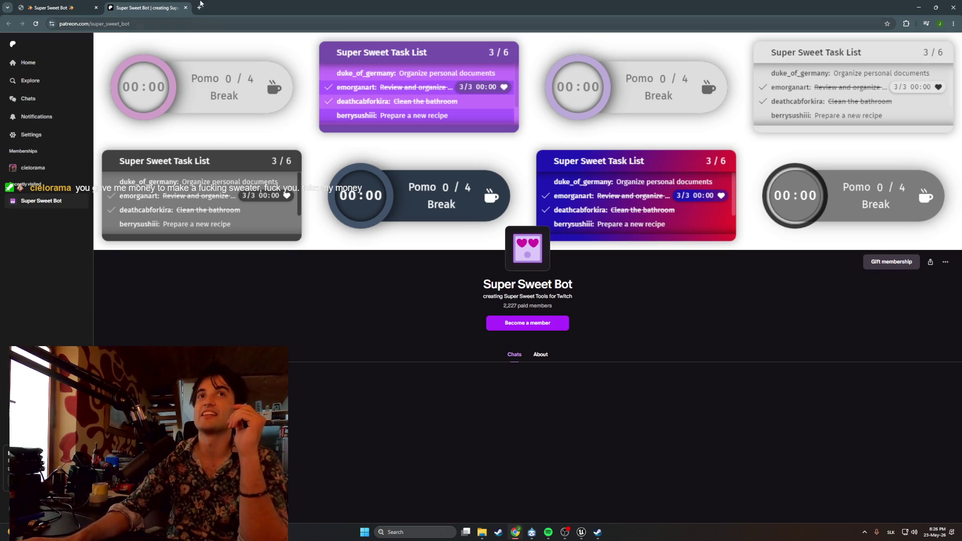
click(186, 8)
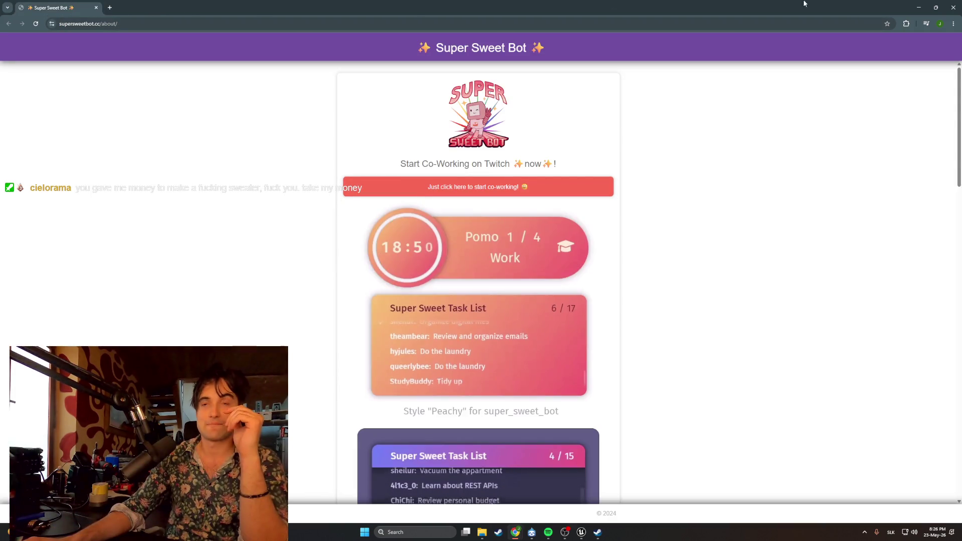
Minimize Chrome to bring back the BP_MasterGuitar OnEquipped graph in Unreal
click(919, 7)
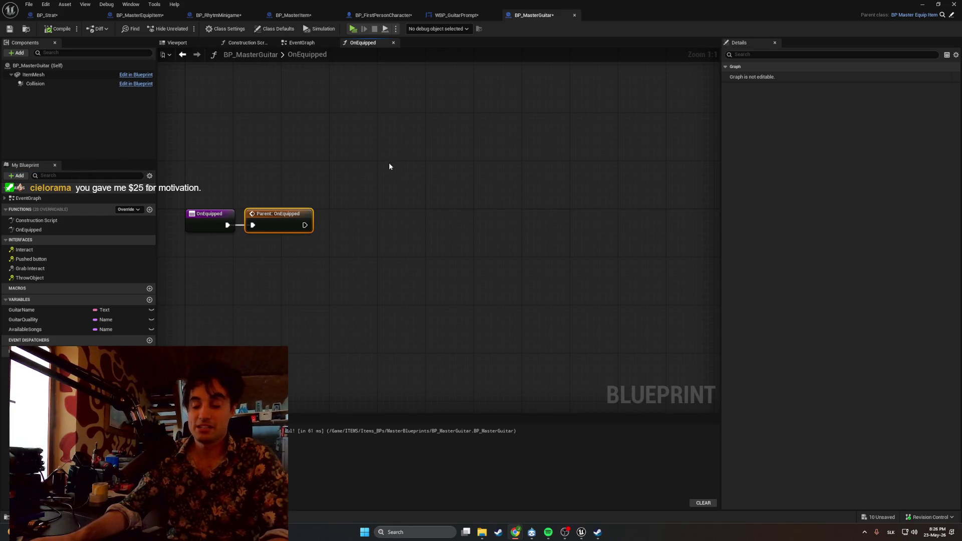
scroll(354, 206, up, 1)
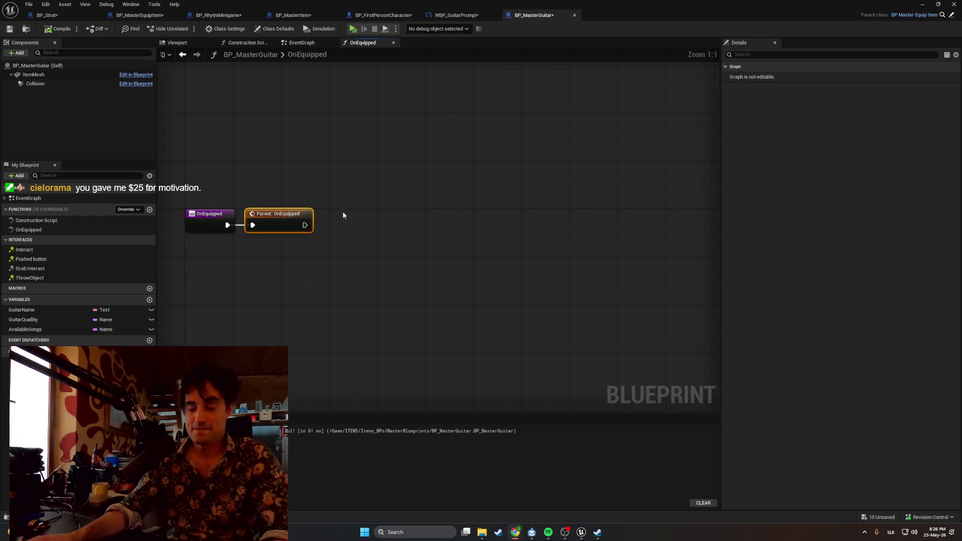
drag(343, 216, 336, 261)
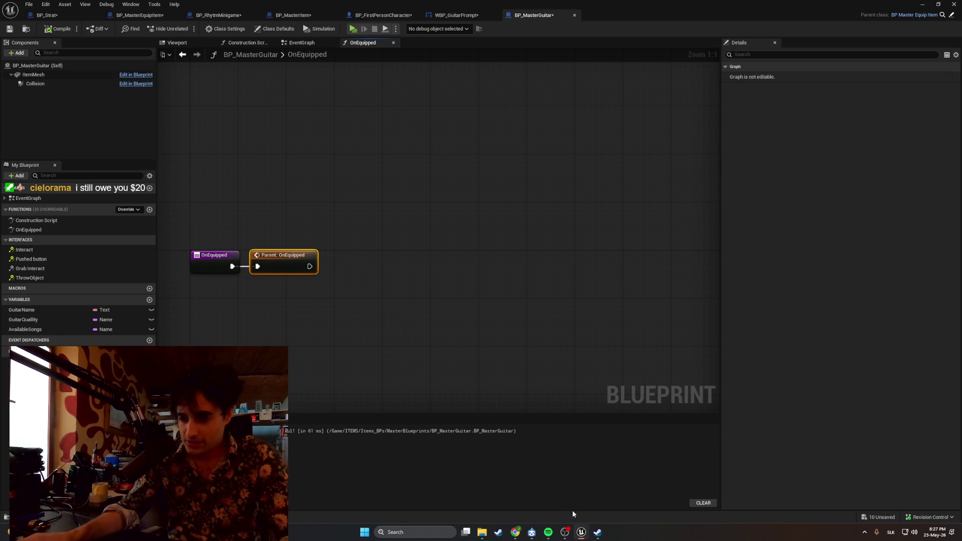
drag(390, 344, 367, 343)
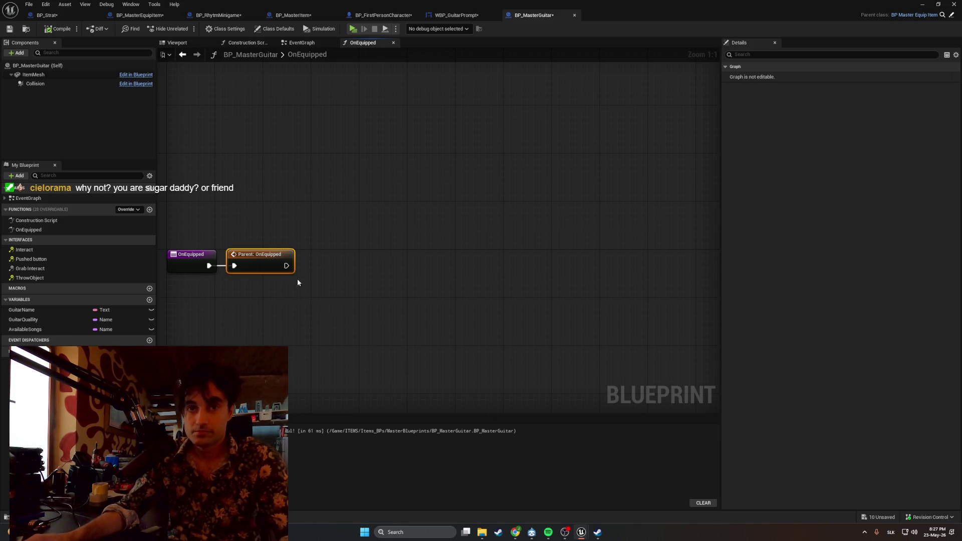
Add a Print String node reading 'Guitar Equipped' after Parent: OnEquipped and place it beside the call
drag(286, 265, 377, 272)
text(print string)
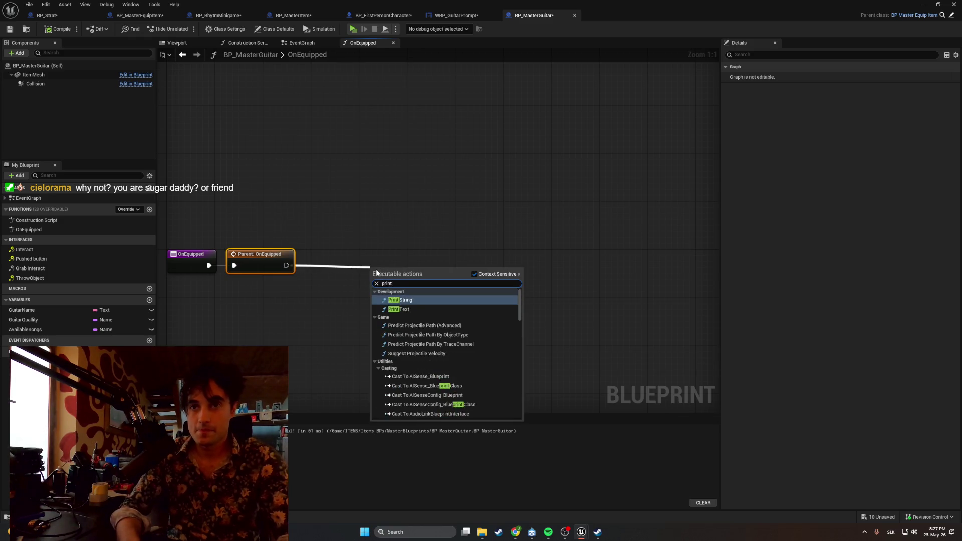
key(Return)
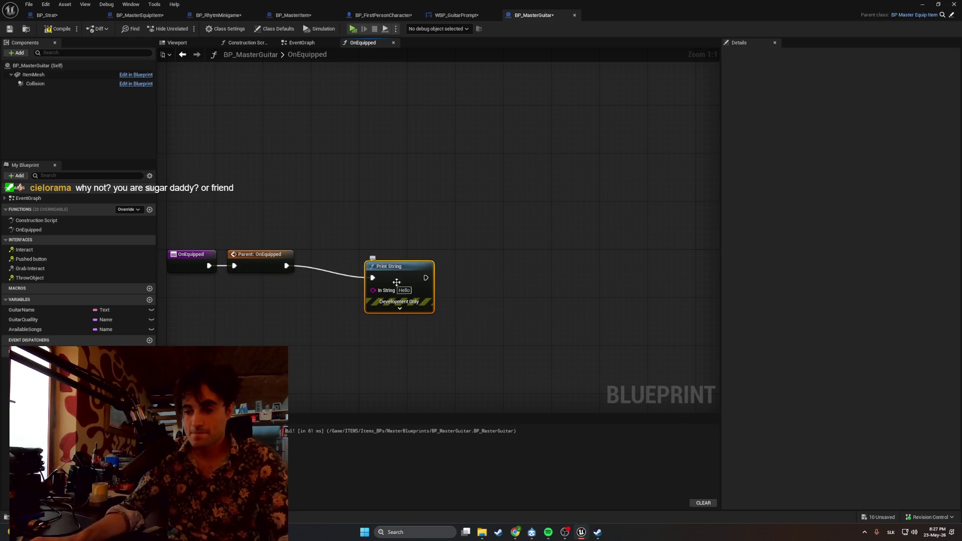
click(406, 290)
text(Guitar)
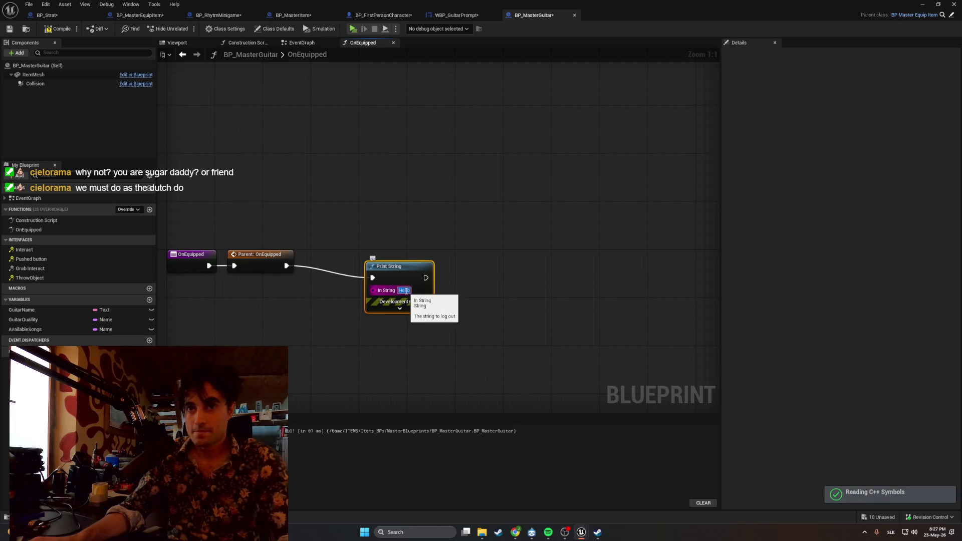
text( Equipped)
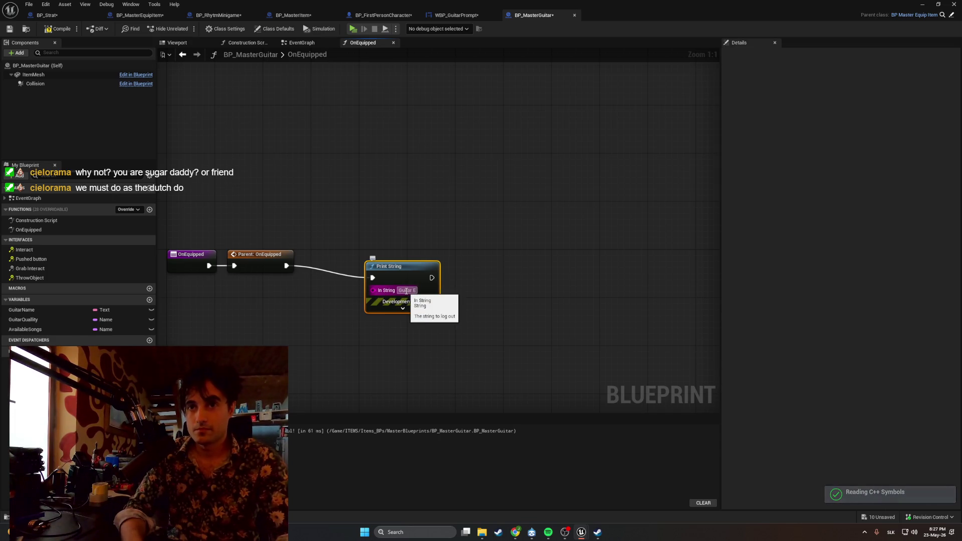
key(Return)
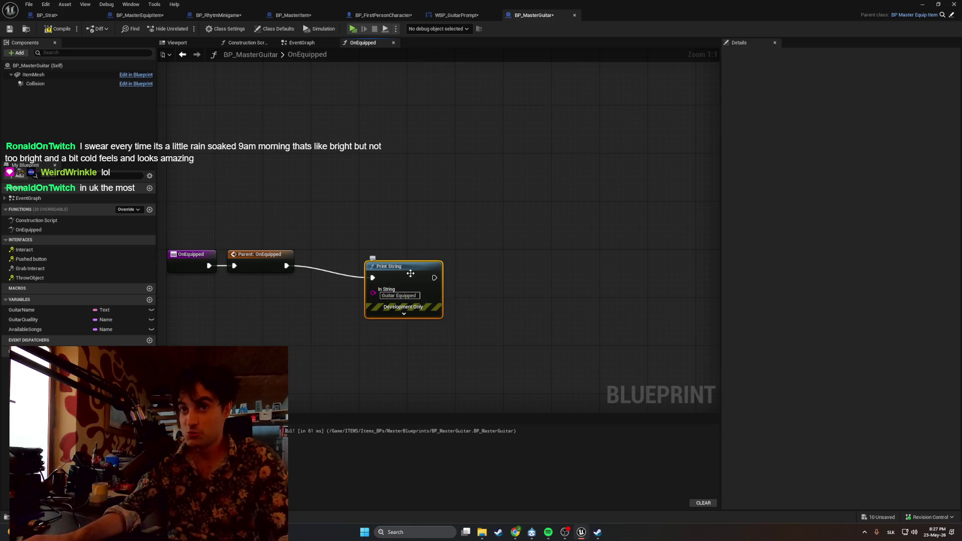
mouse_move(411, 273)
mouse_down()
mouse_move(396, 256)
mouse_move(369, 261)
mouse_up()
click(449, 265)
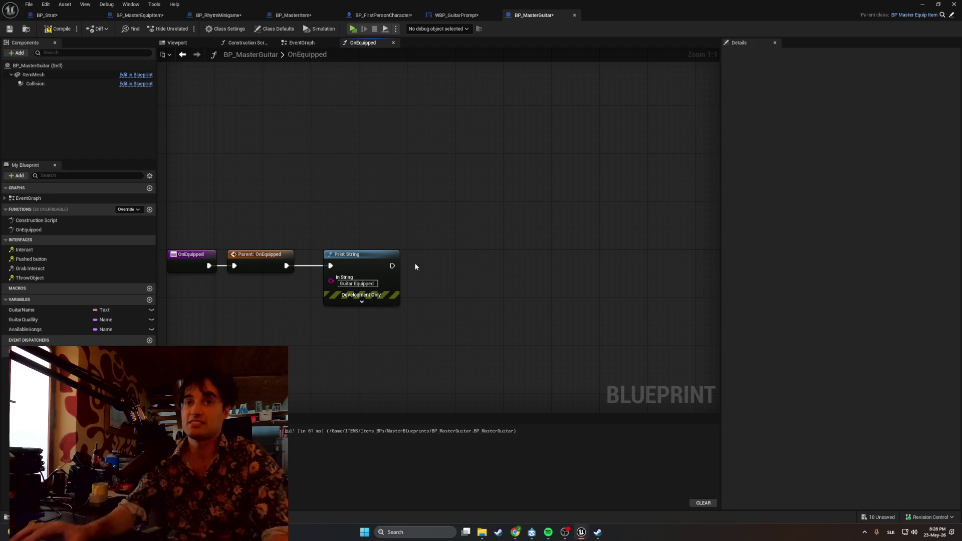
Shift the Print String and Parent: OnEquipped nodes slightly left into a compact row
drag(378, 263, 354, 263)
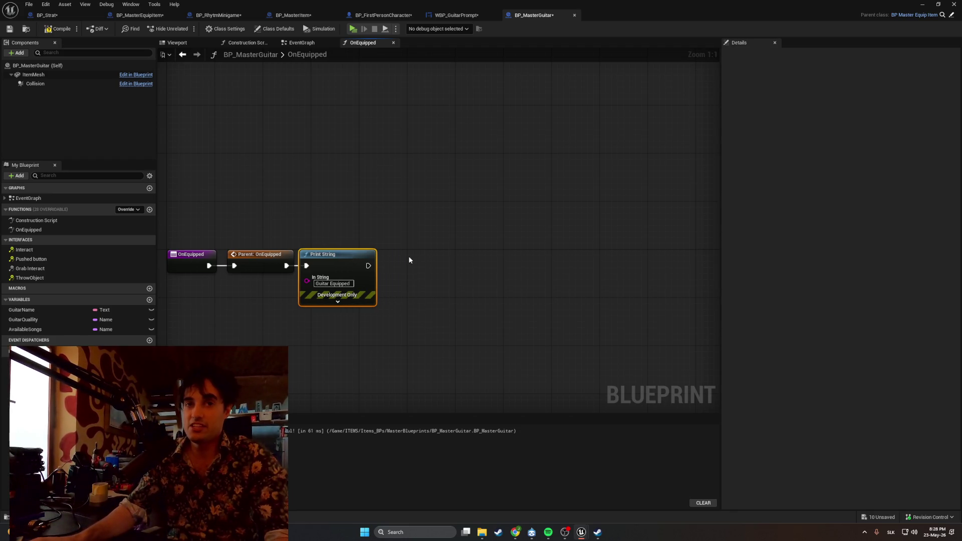
click(389, 320)
drag(389, 320, 223, 245)
drag(331, 254, 325, 254)
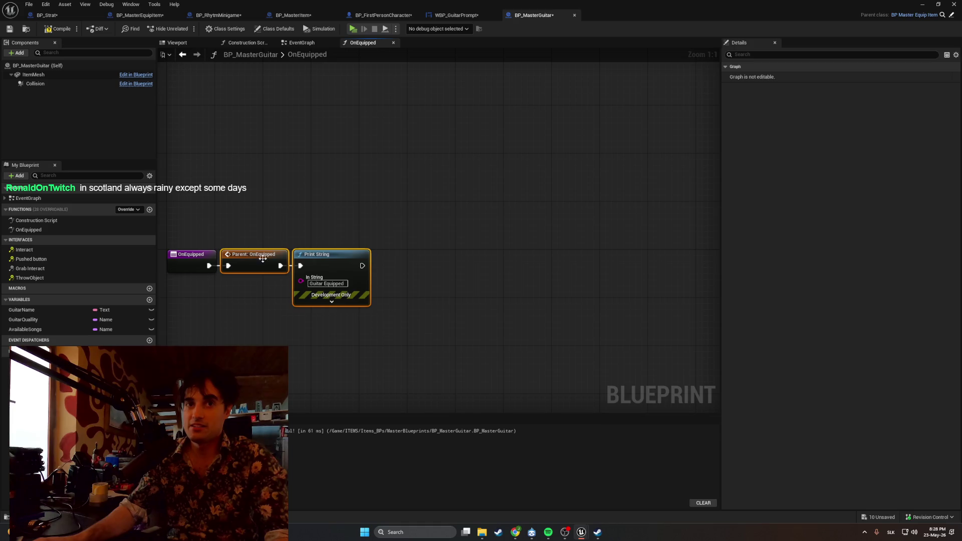
click(436, 292)
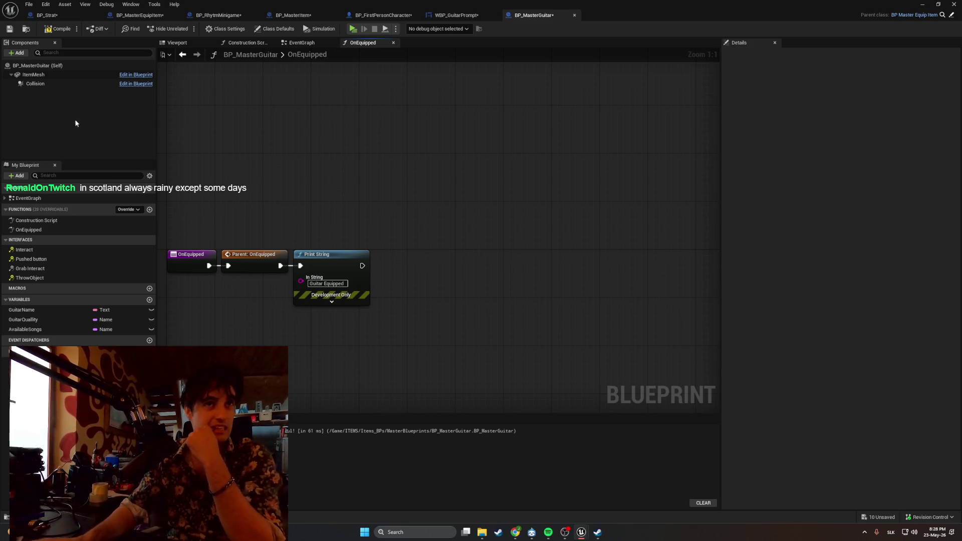
Compile BP_MasterGuitar, recentre the node chain, and minimize the Blueprint editor
click(52, 31)
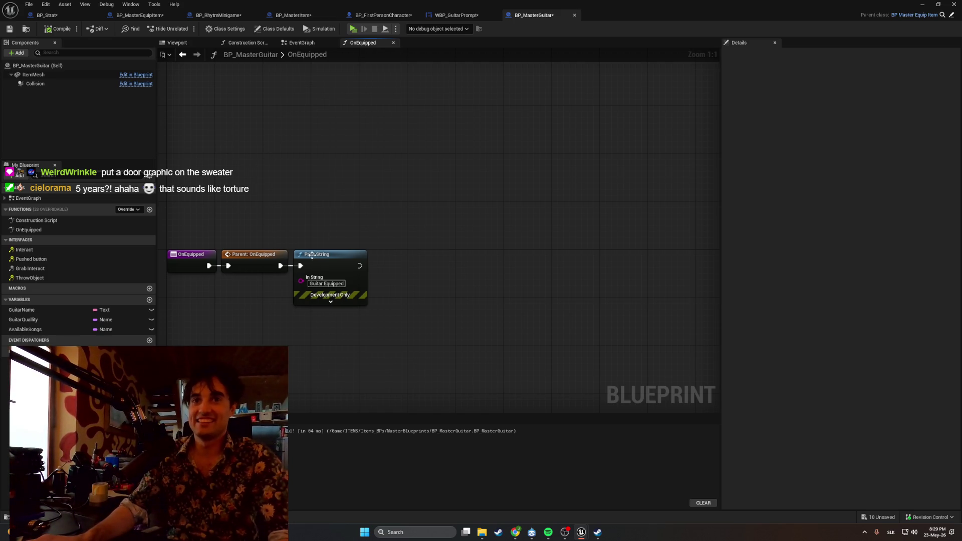
drag(303, 203, 409, 243)
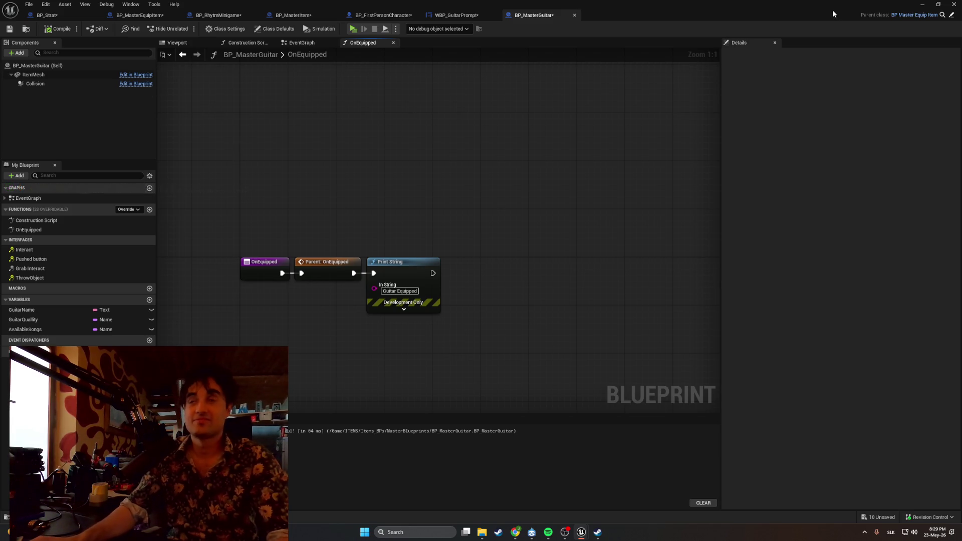
click(923, 4)
Play in Standalone, pick up the green guitar to see Guitar Equipped, and walk to the window
click(186, 28)
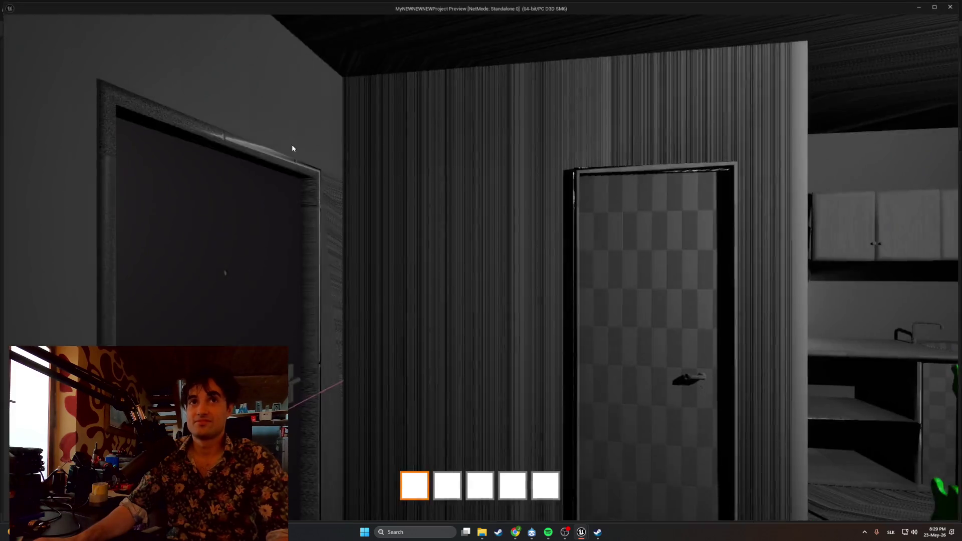
key(e)
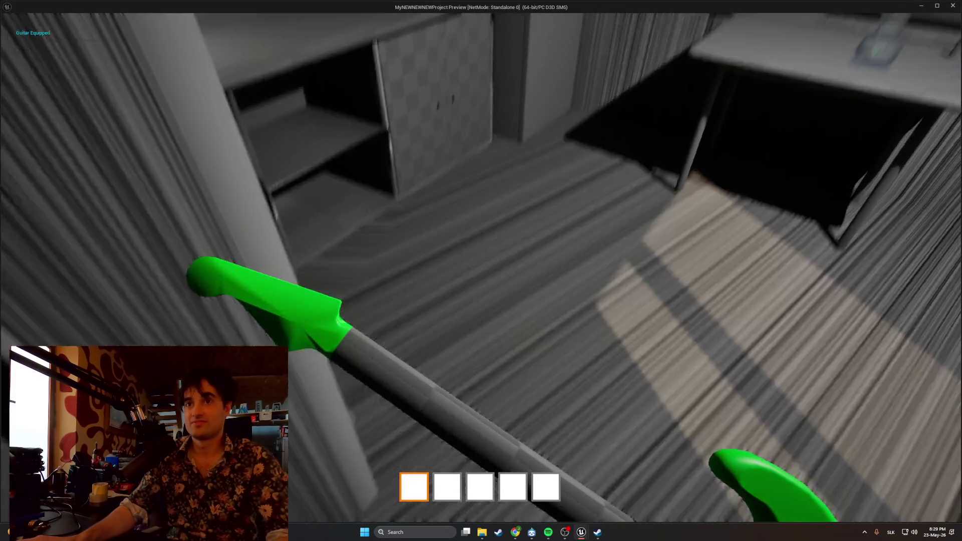
key(w)
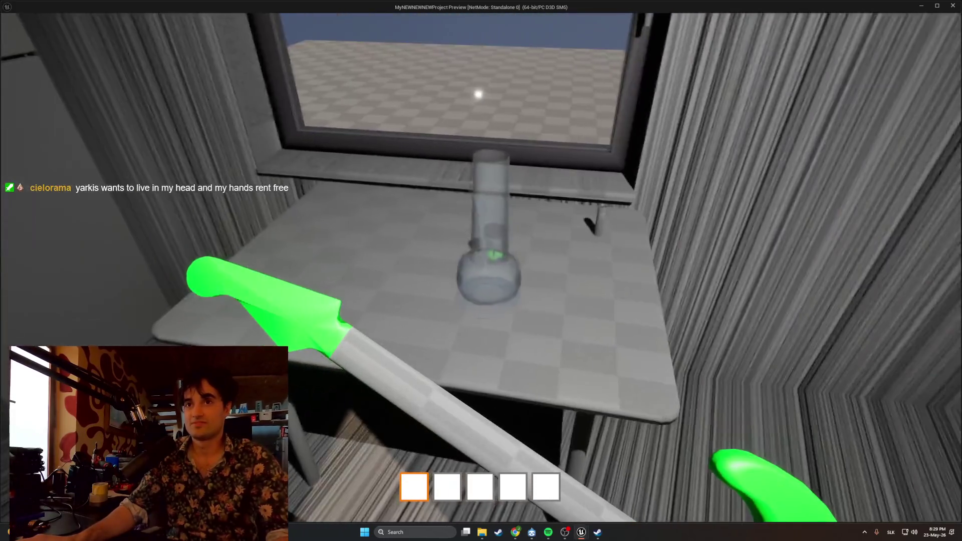
mouse_move(481, 270)
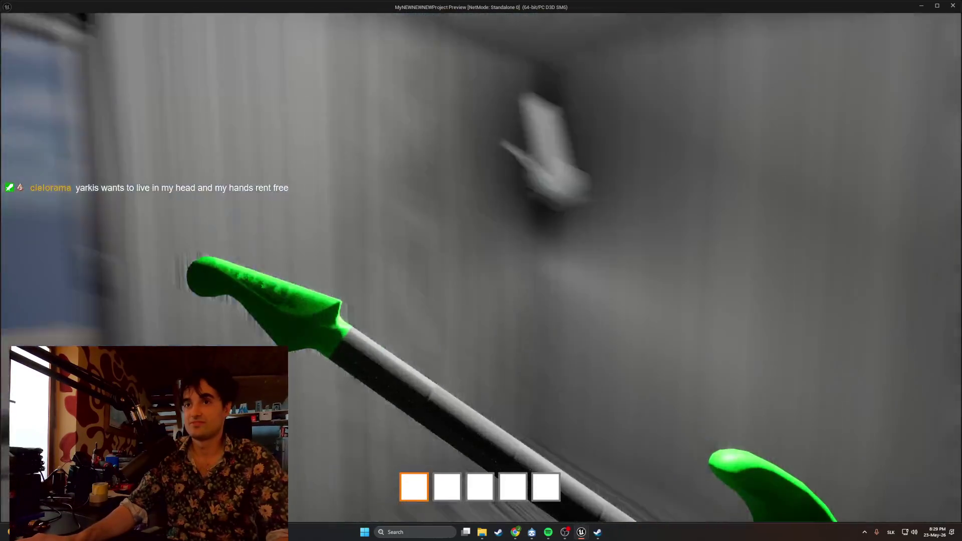
key(e)
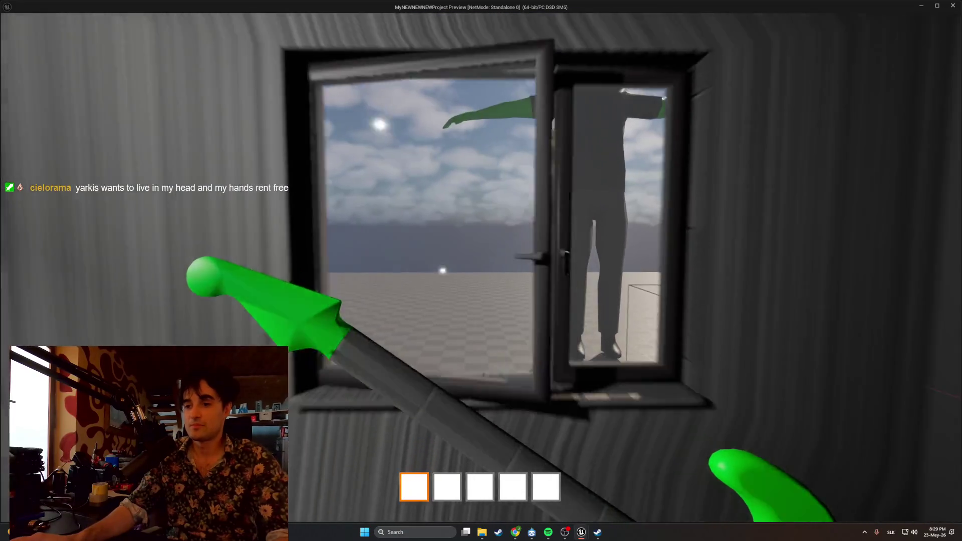
key(w)
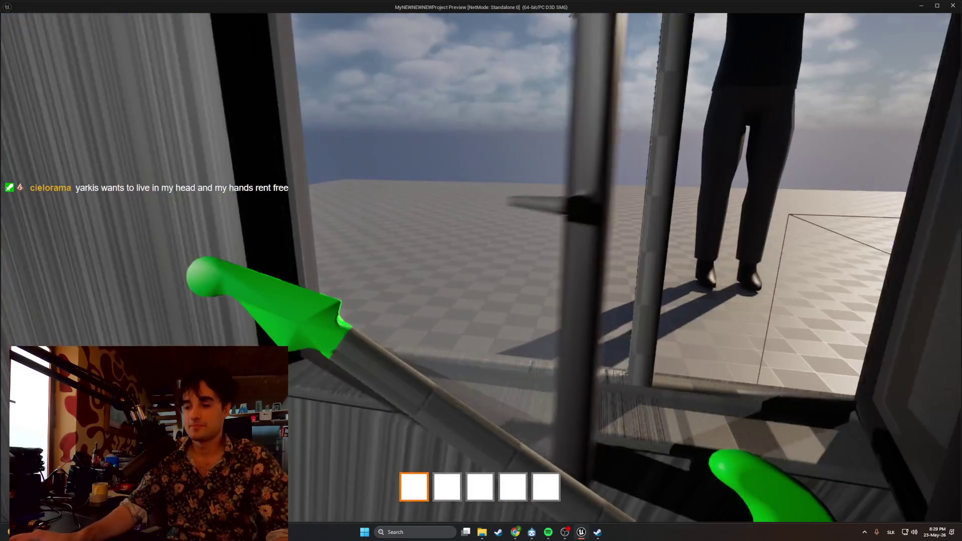
key(Escape)
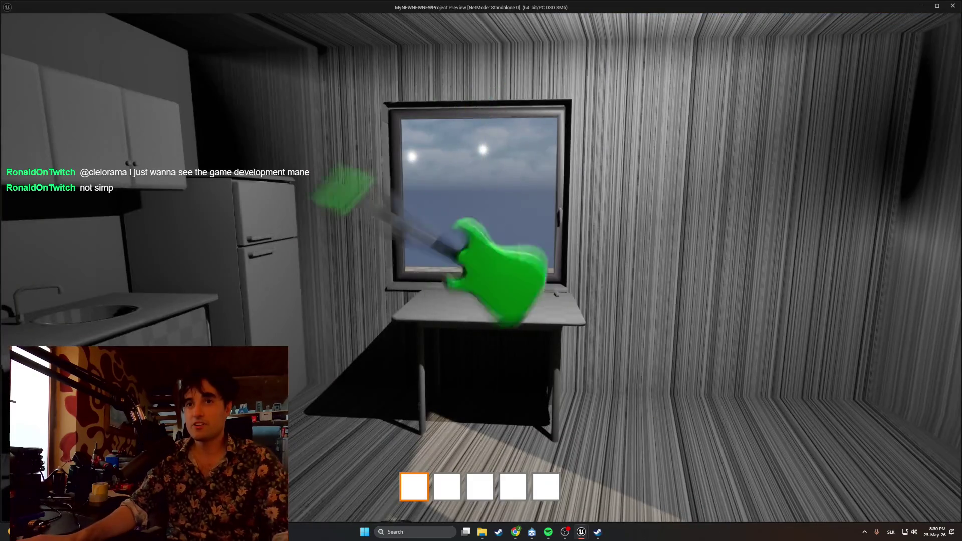
Equip the green guitar again, walk toward the stairs, and stop the preview
key(e)
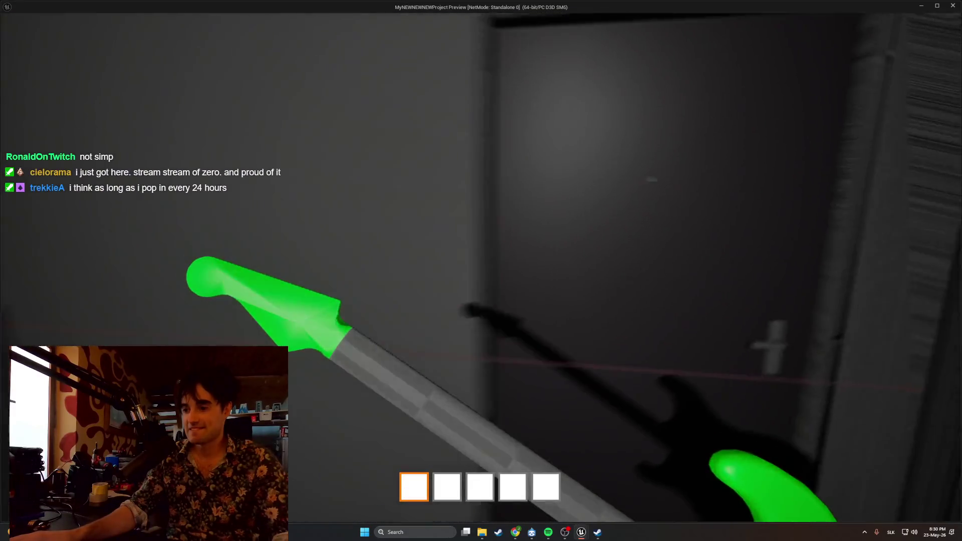
key(w)
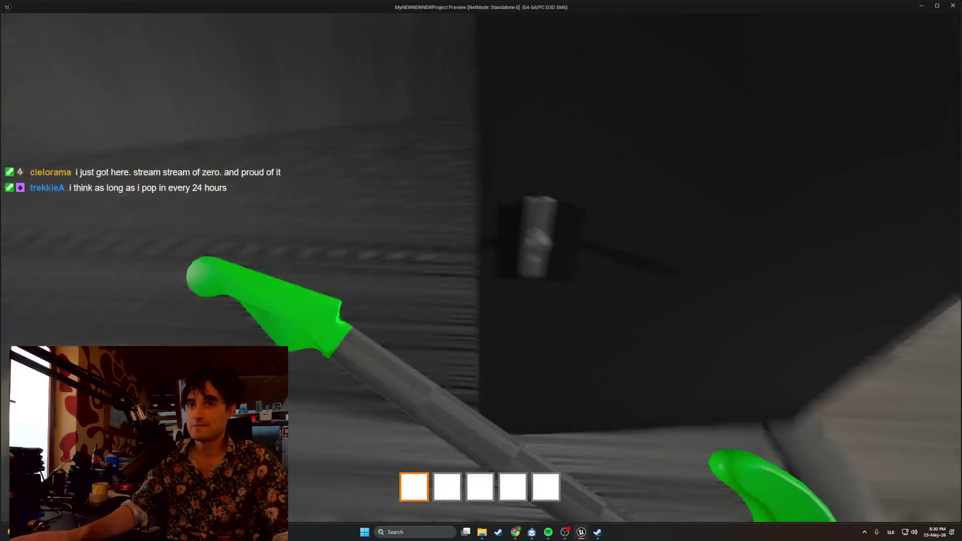
key(Escape)
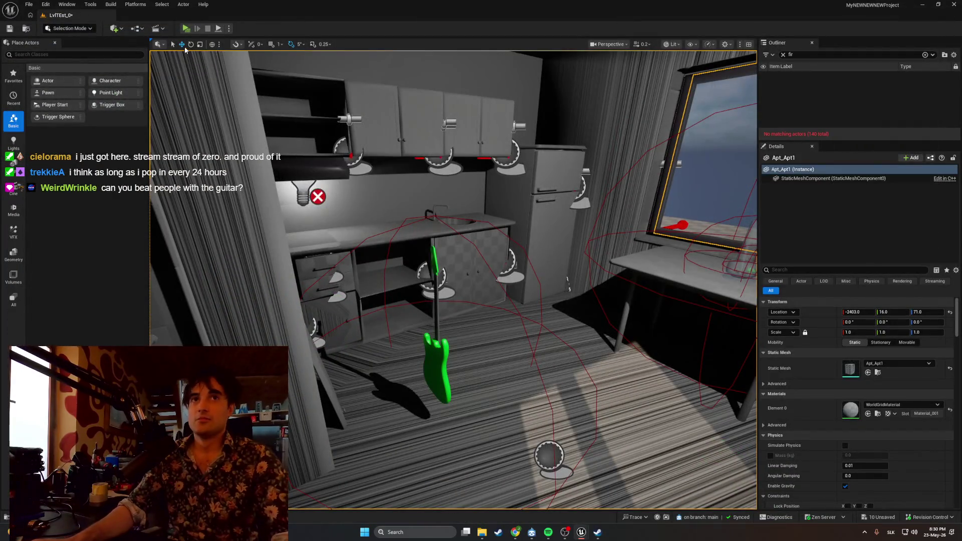
Relaunch the preview with Alt+P, push the green guitar around the checkered floor, then stop
key(alt+p)
key(w)
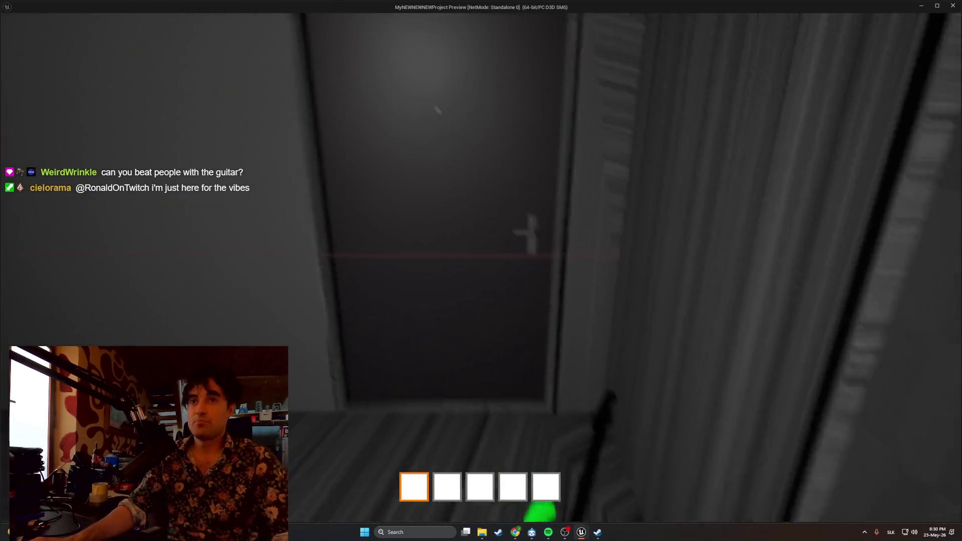
key(w)
key(w)
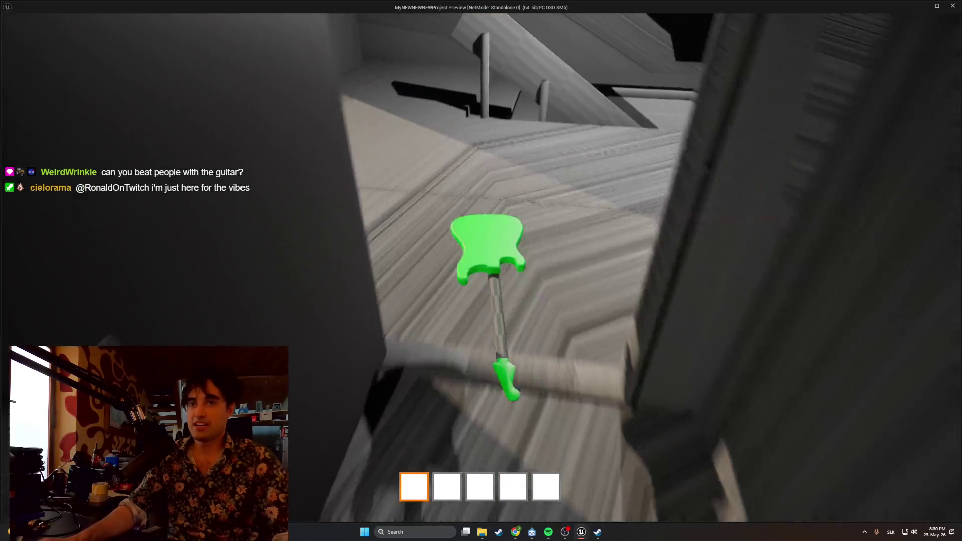
key(w)
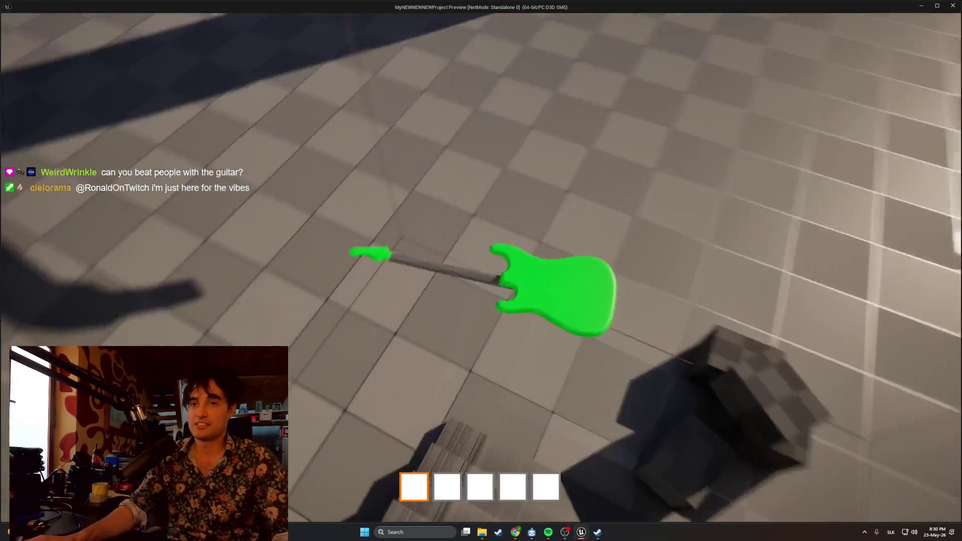
key(w)
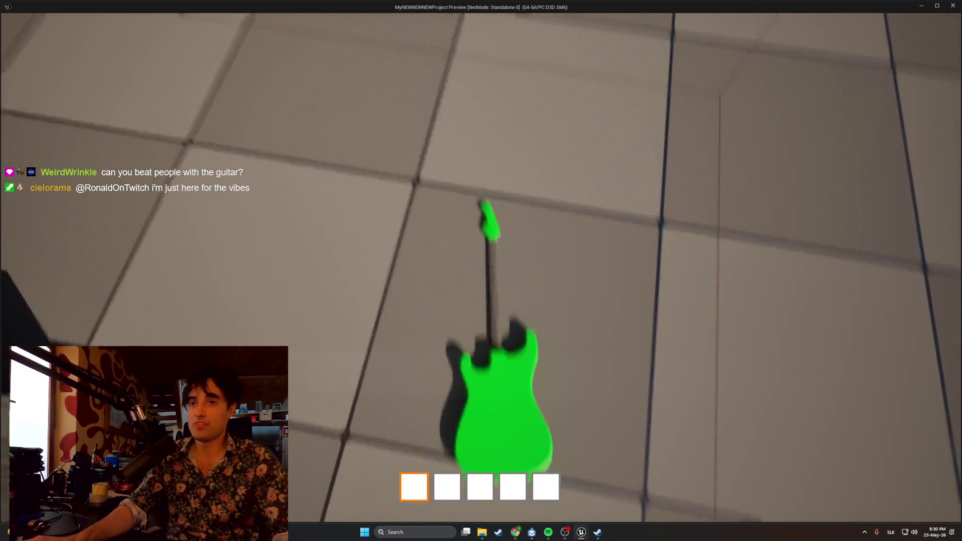
key(w)
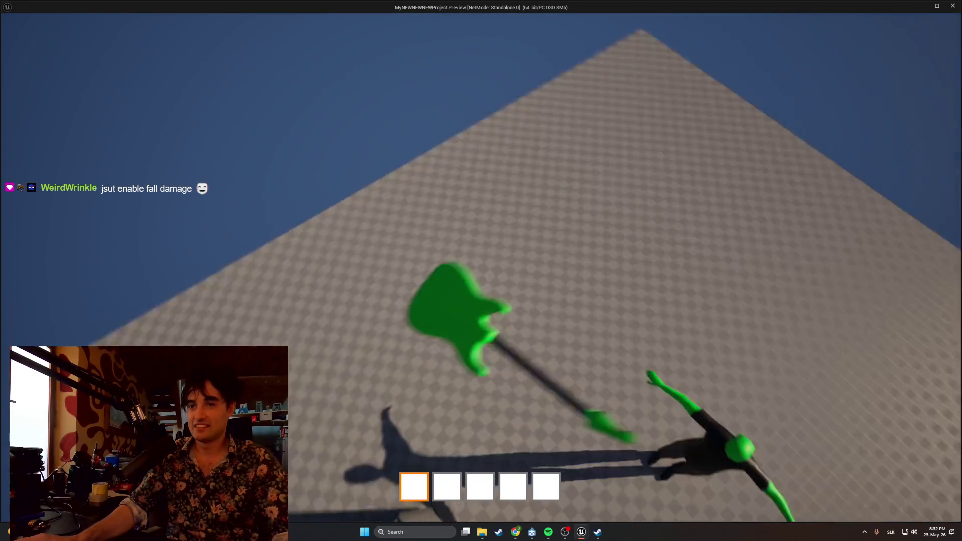
key(Escape)
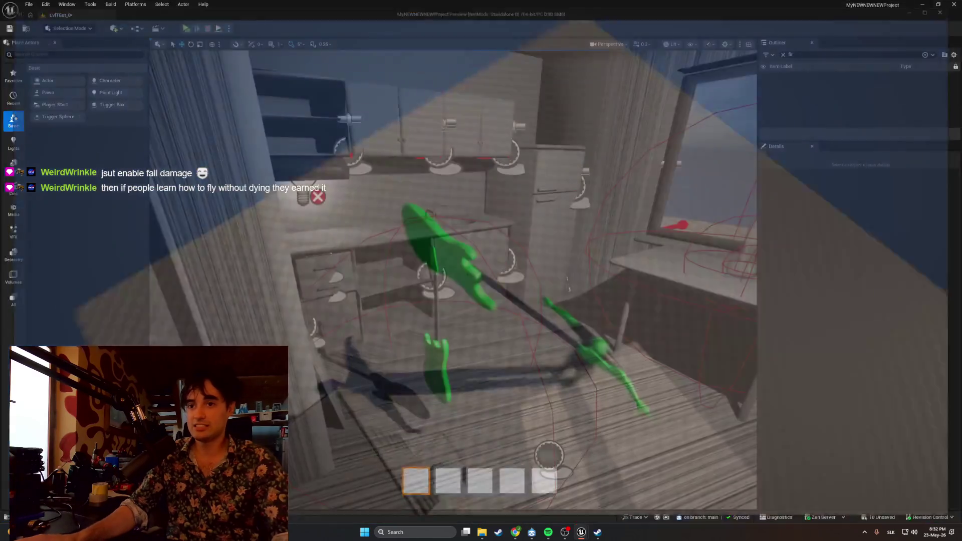
Bring up Chrome, go back to the Soulwax FM extended mix, then minimize the browser
mouse_move(518, 530)
click(515, 509)
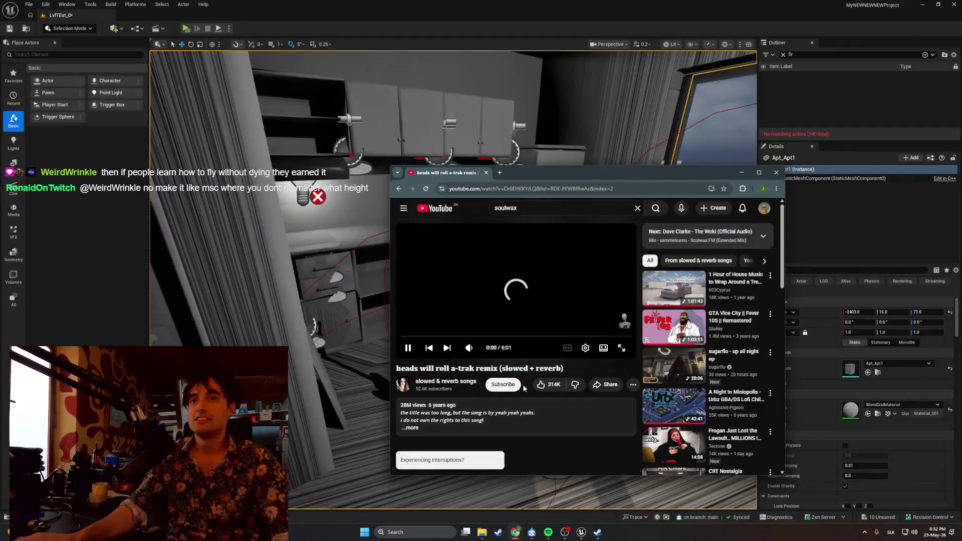
click(399, 190)
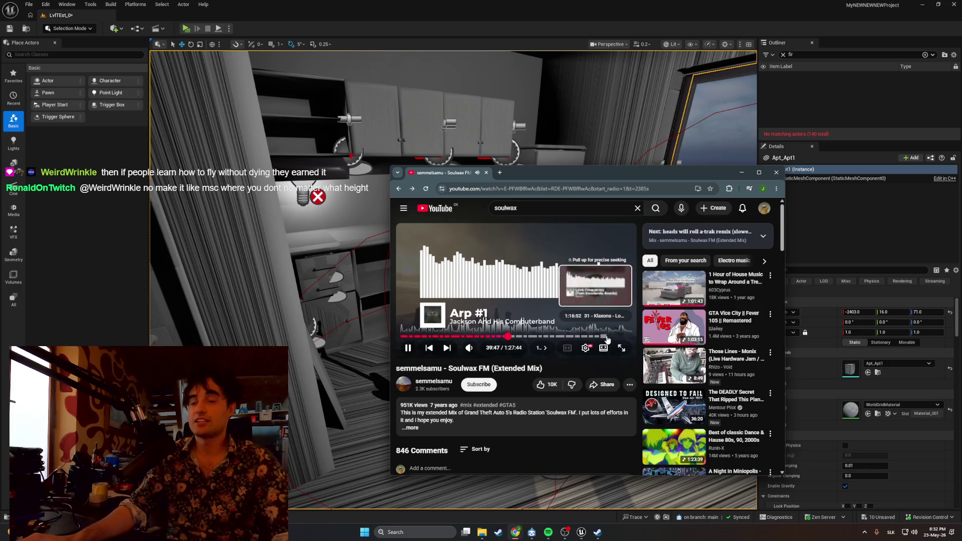
click(742, 172)
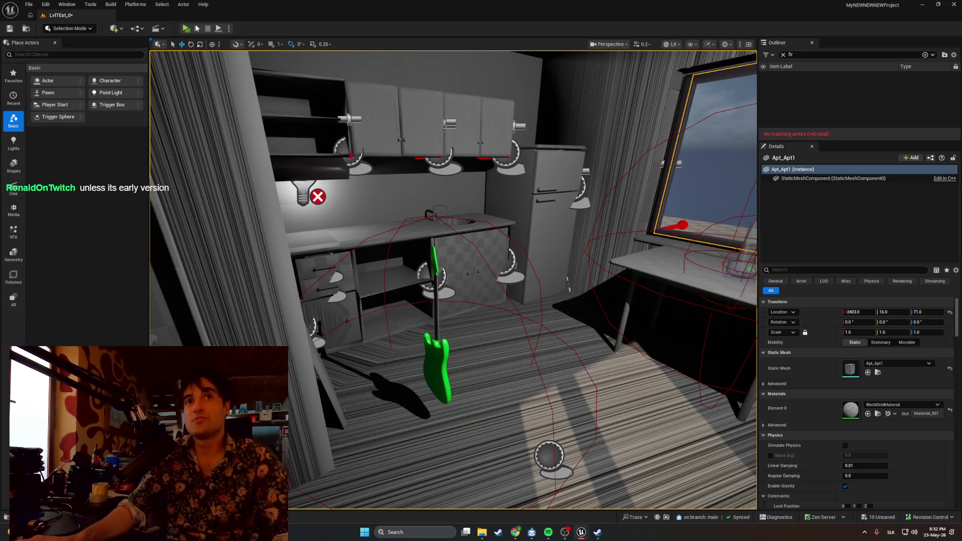
Fly the viewport camera out the window and focus the view on Apt_Apt1
drag(353, 186, 354, 115)
key(f)
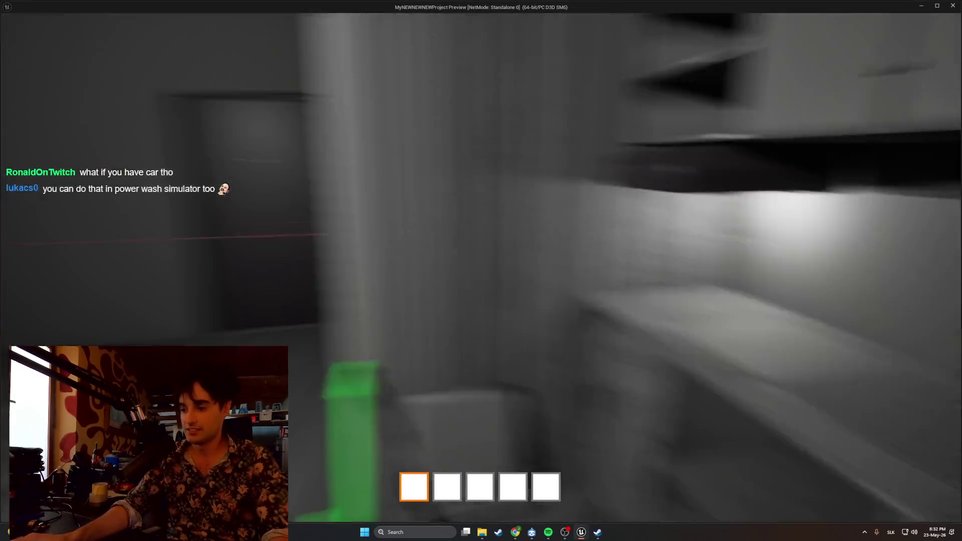
Walk from the kitchen out the window, back through the hallway, and up the stairs to the balcony
key(w)
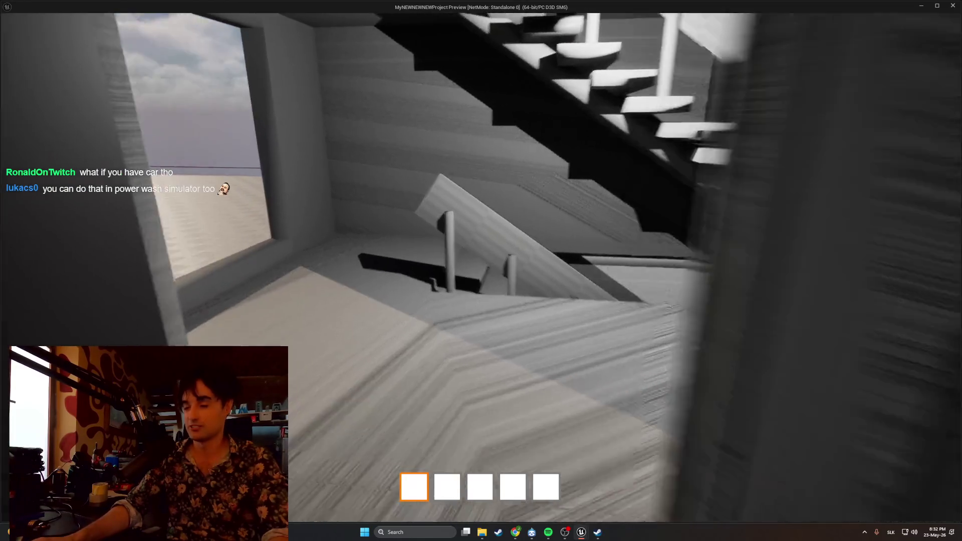
key(w)
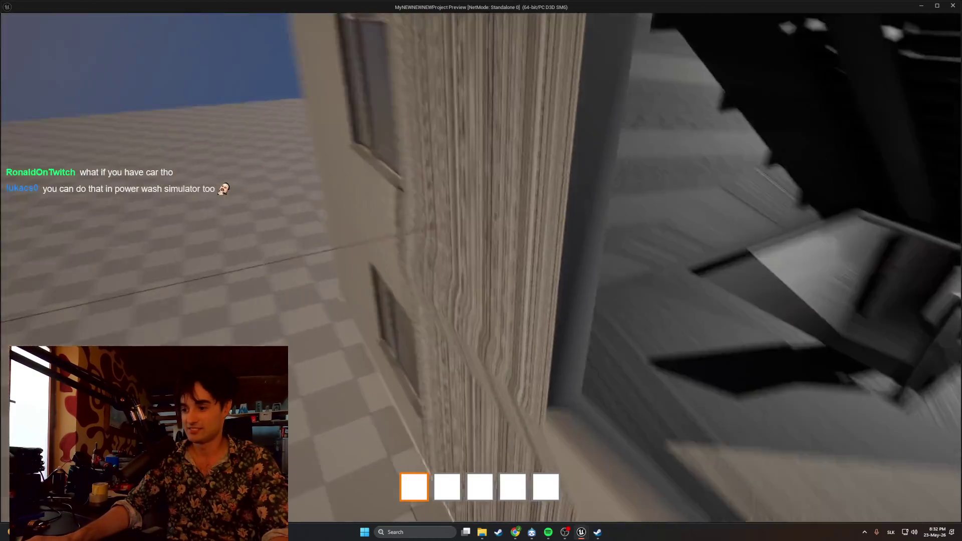
key(w)
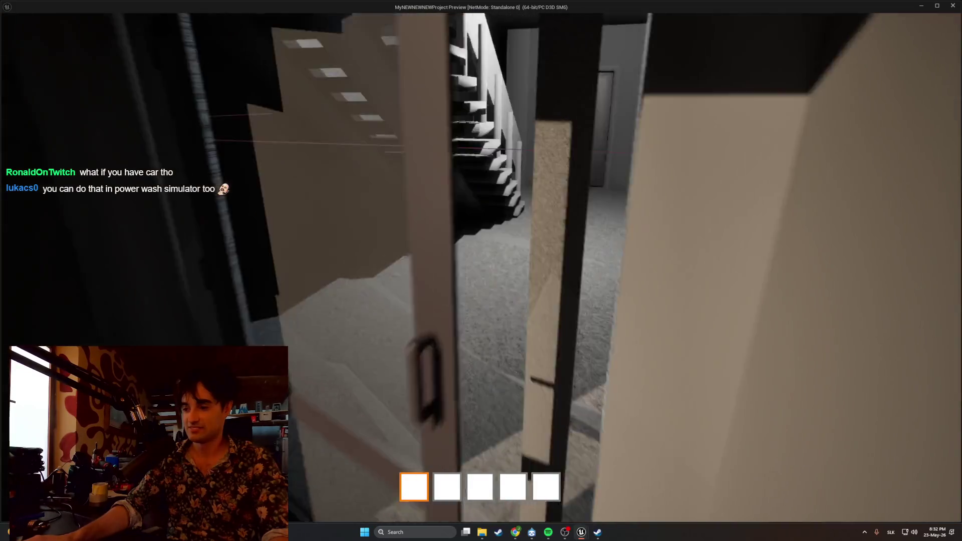
key(w)
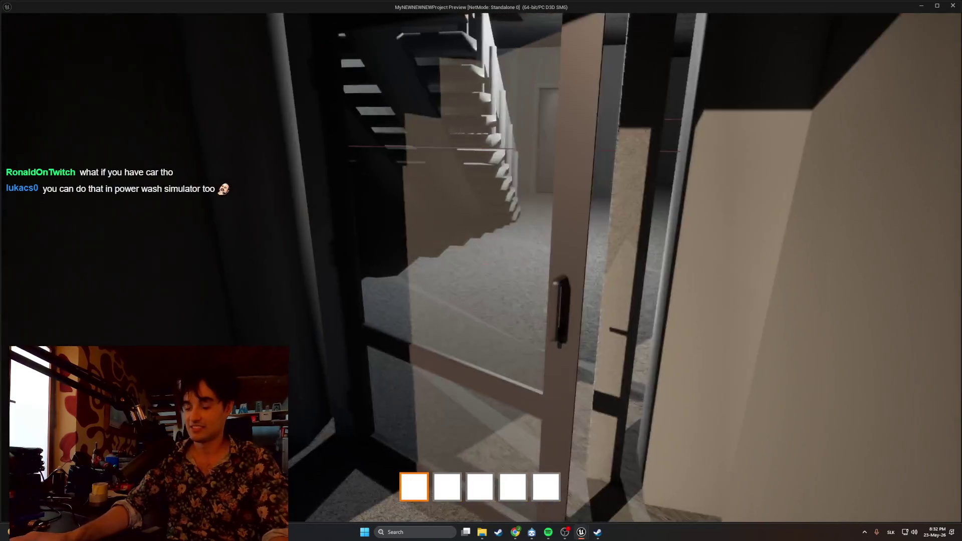
key(w)
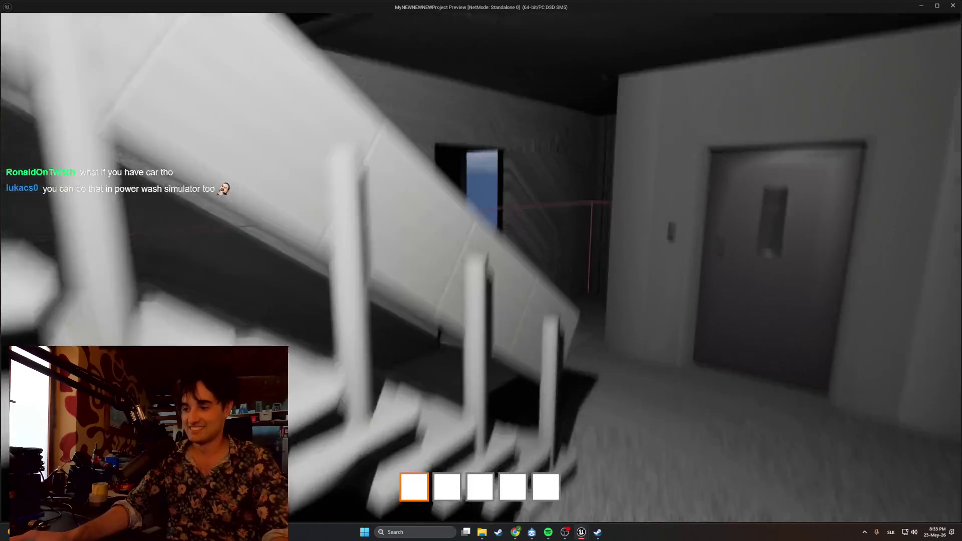
key(w)
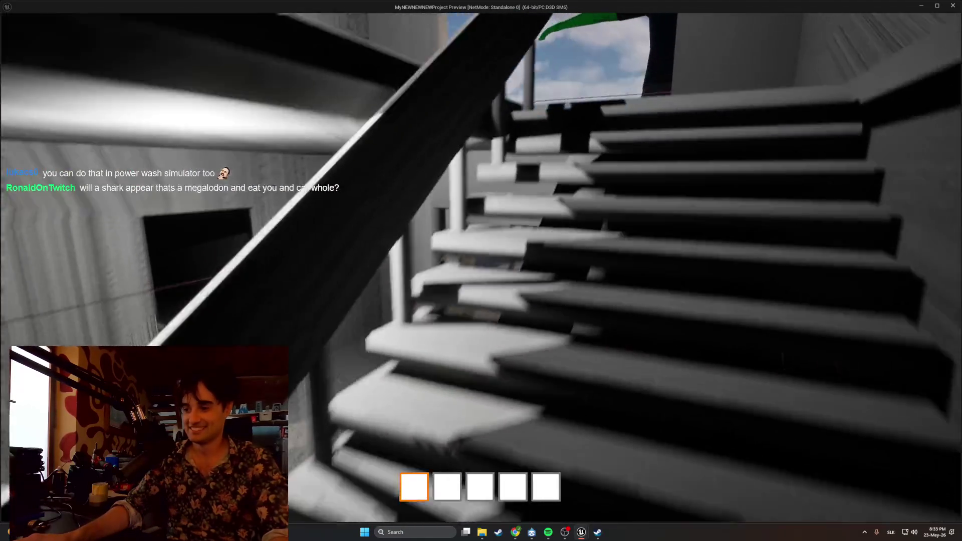
key(w)
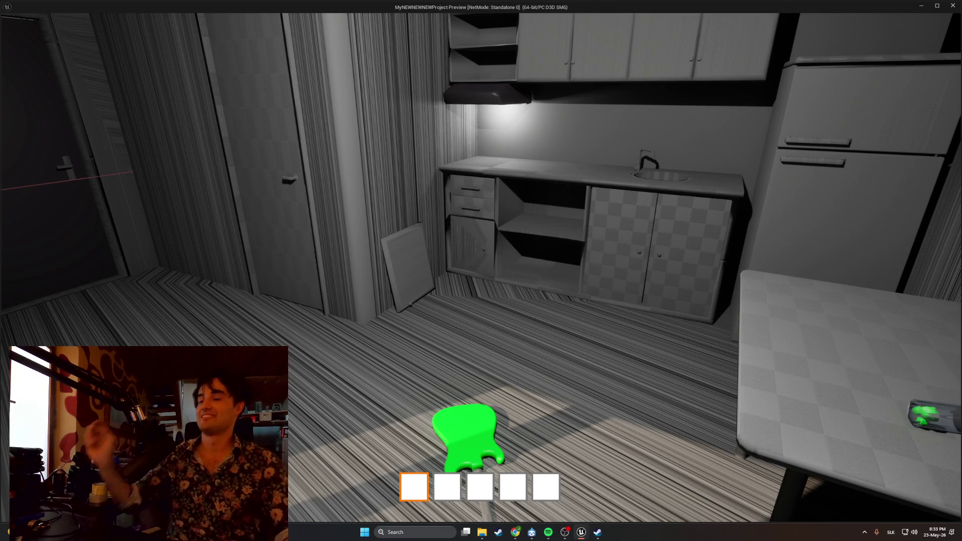
Open the door onto the stairwell, look around the room, then end the preview
key(w)
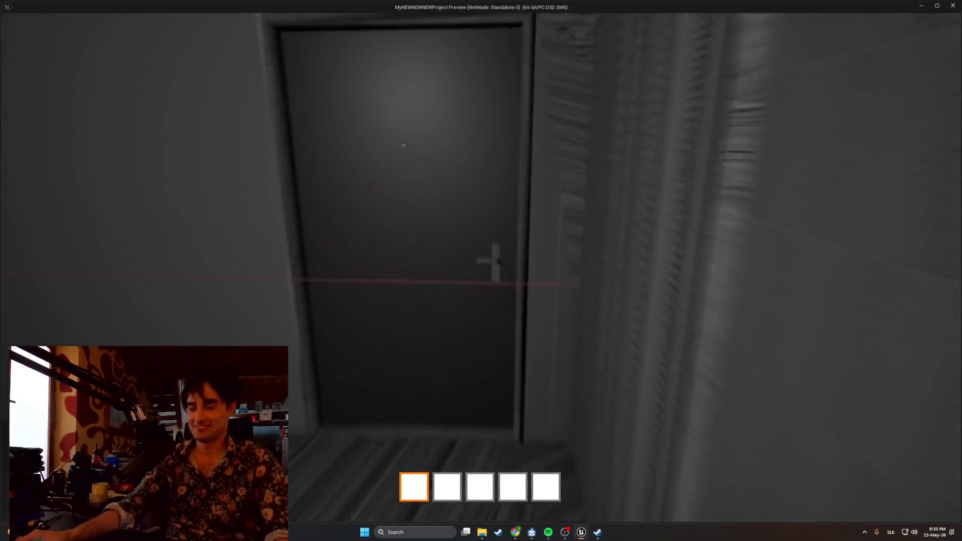
key(e)
key(w)
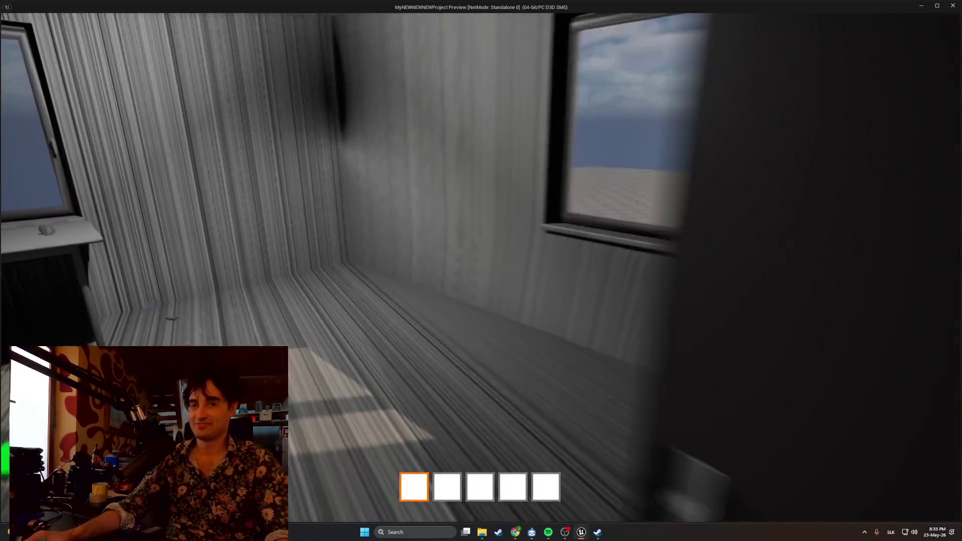
key(w)
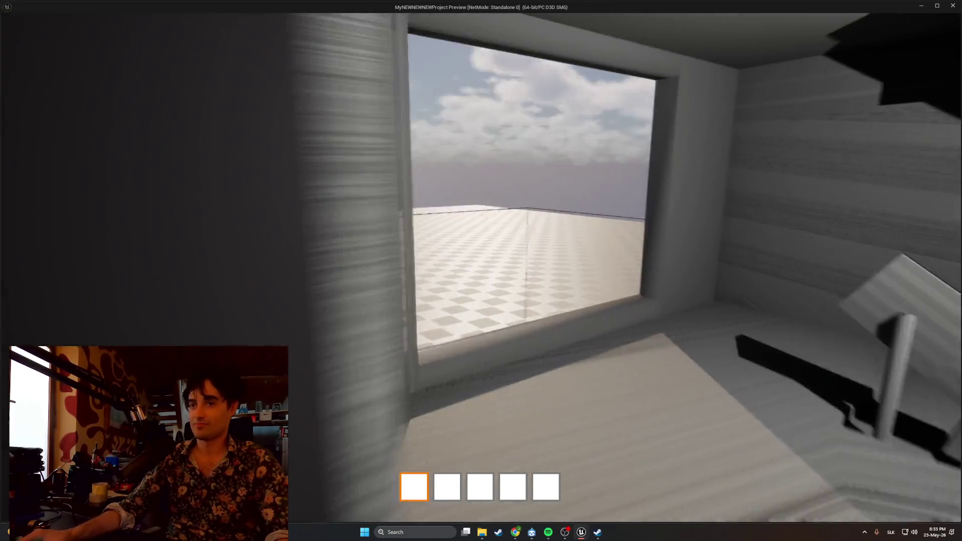
key(w)
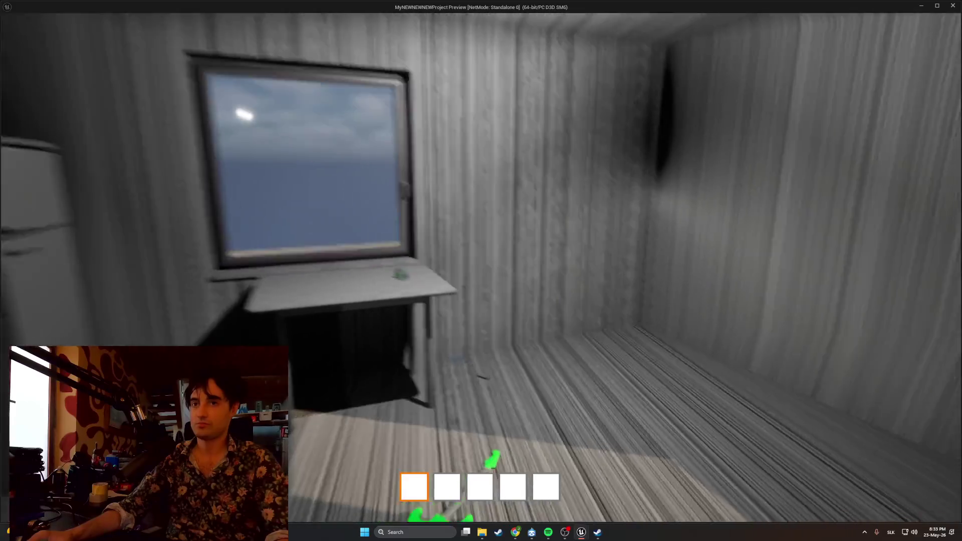
key(w)
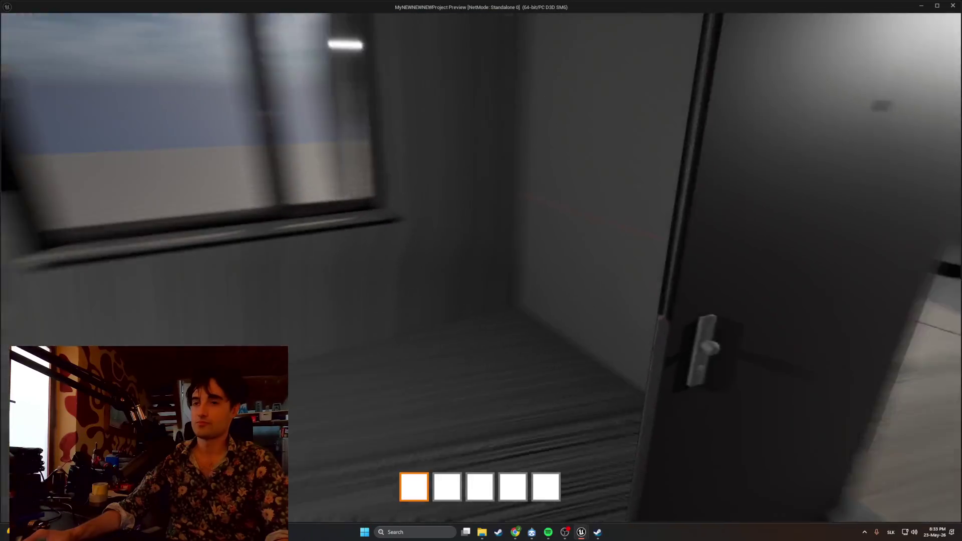
key(Escape)
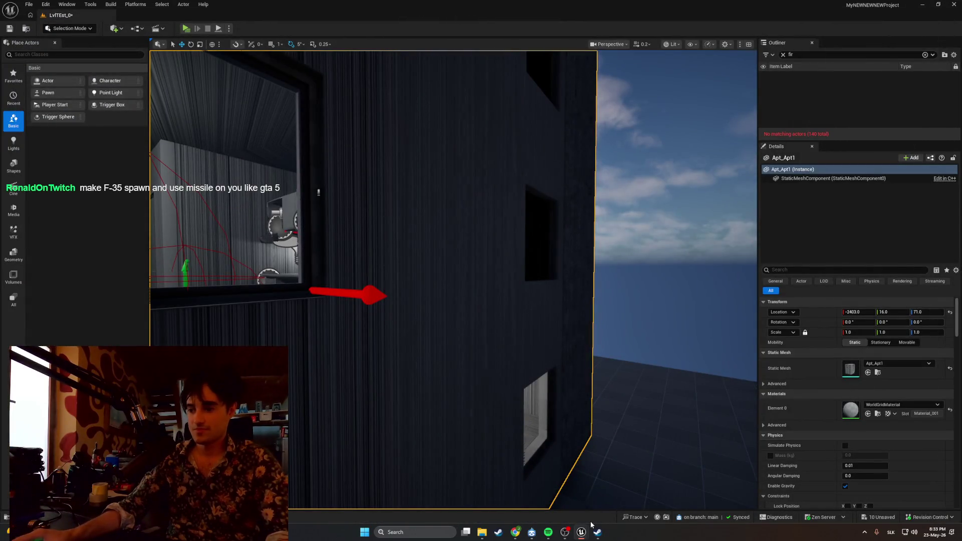
Switch back to the BP_MasterGuitar Blueprint editor showing the OnEquipped graph
key(alt+Tab)
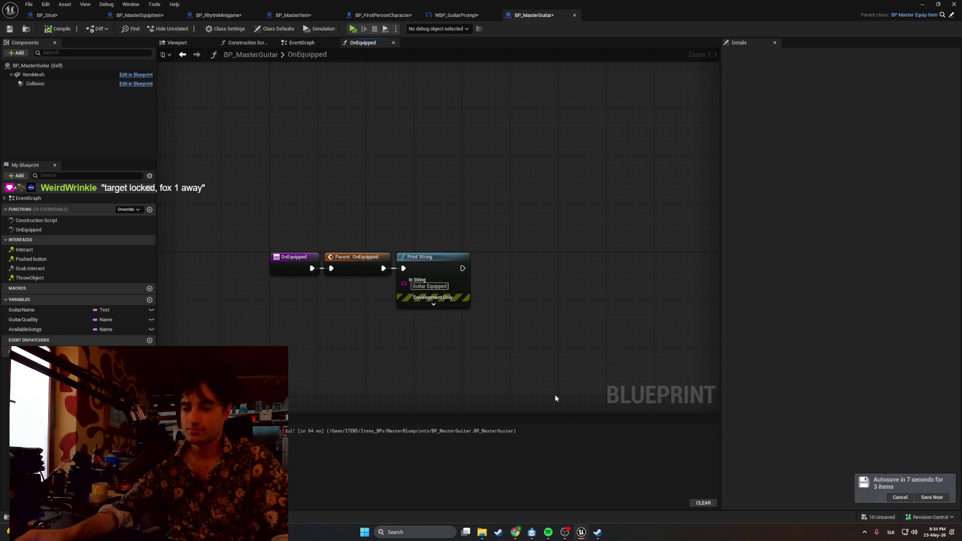
Replace the Print String node with a Create Widget node wired after Parent: OnEquipped
right_click(542, 374)
text(create wi)
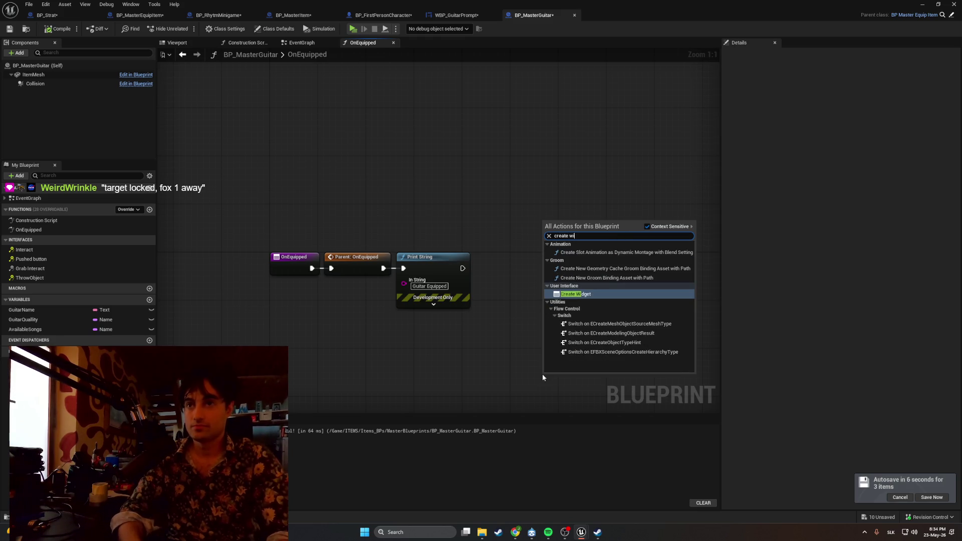
key(Return)
drag(558, 367, 522, 247)
click(453, 260)
key(Delete)
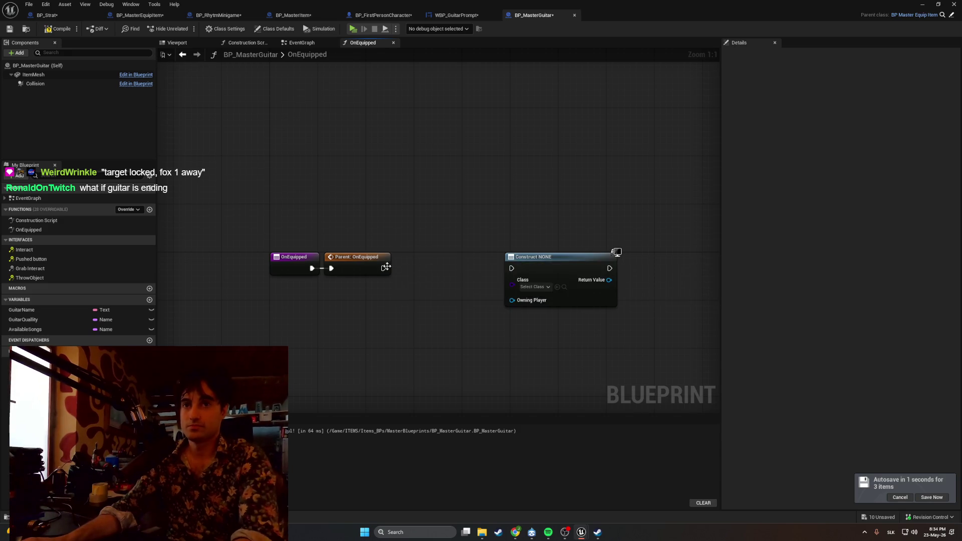
mouse_move(383, 268)
mouse_down()
mouse_move(511, 268)
mouse_move(462, 259)
mouse_up()
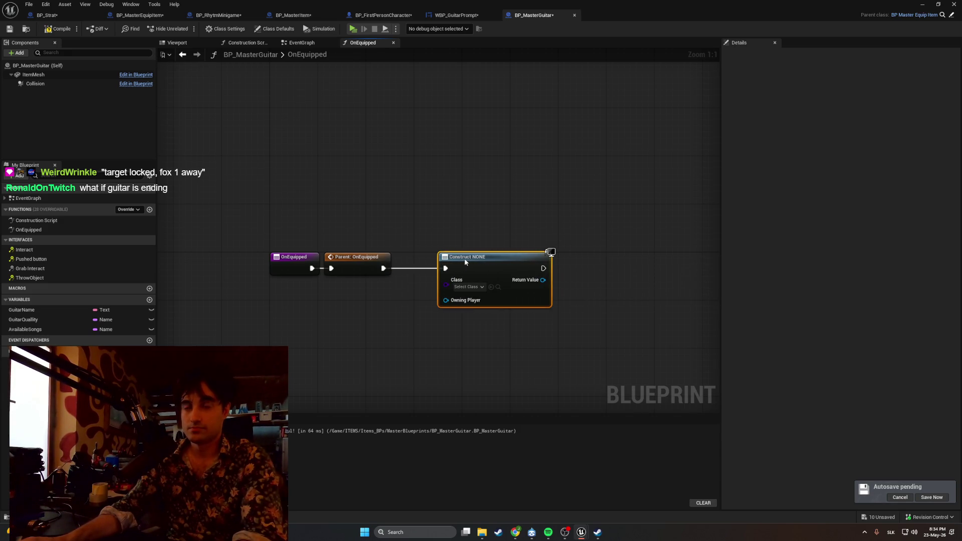
click(413, 328)
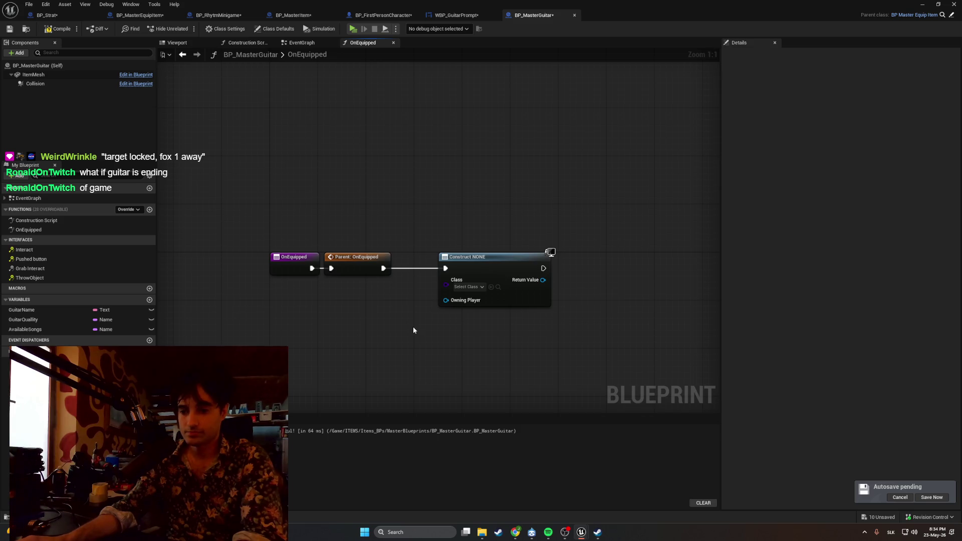
Set the widget class to WBP_GuitarPrompt and feed Get Player Controller into Owning Player
click(461, 287)
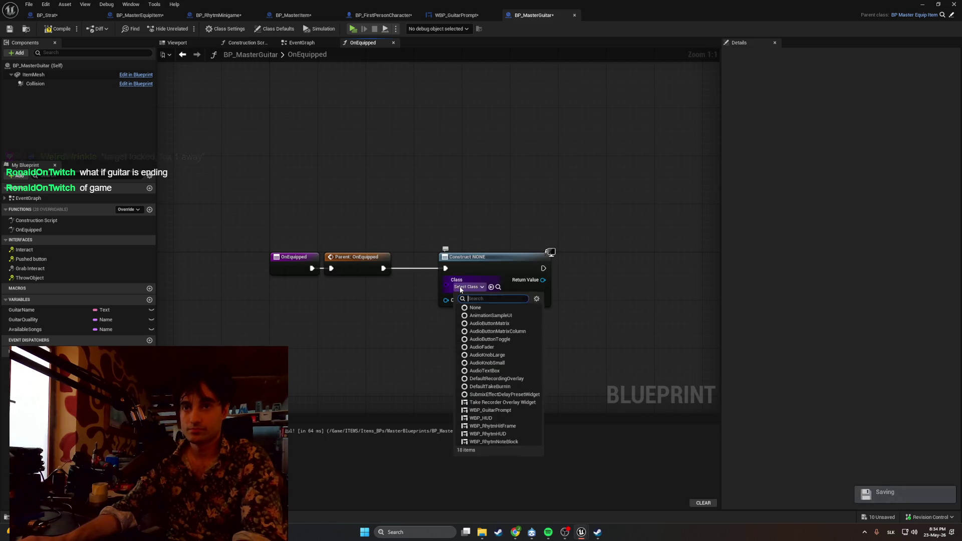
text(WBP)
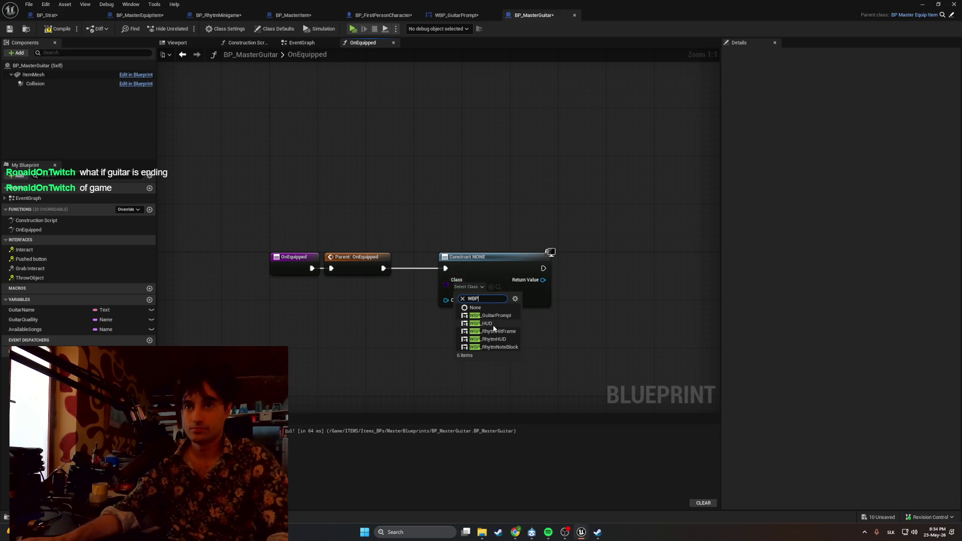
click(504, 316)
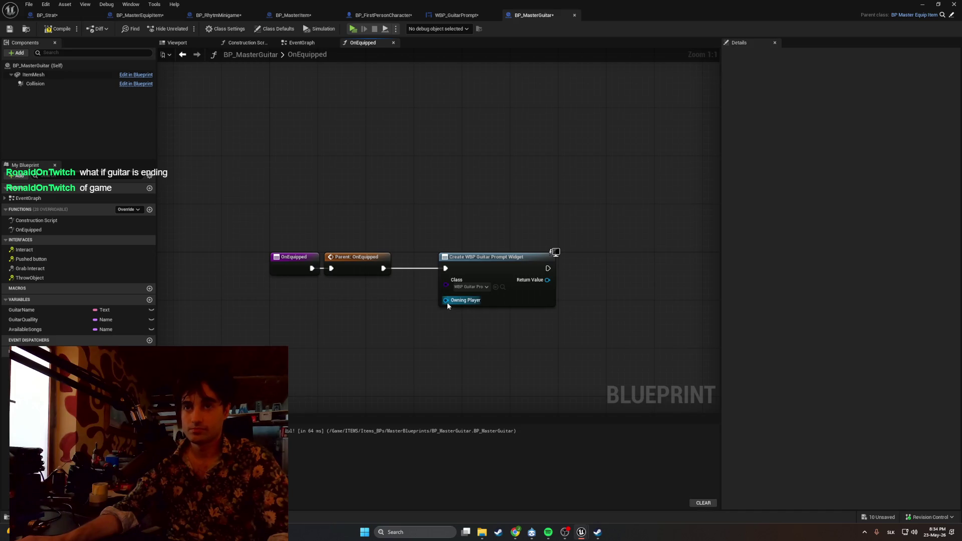
drag(446, 302, 364, 321)
text(get player)
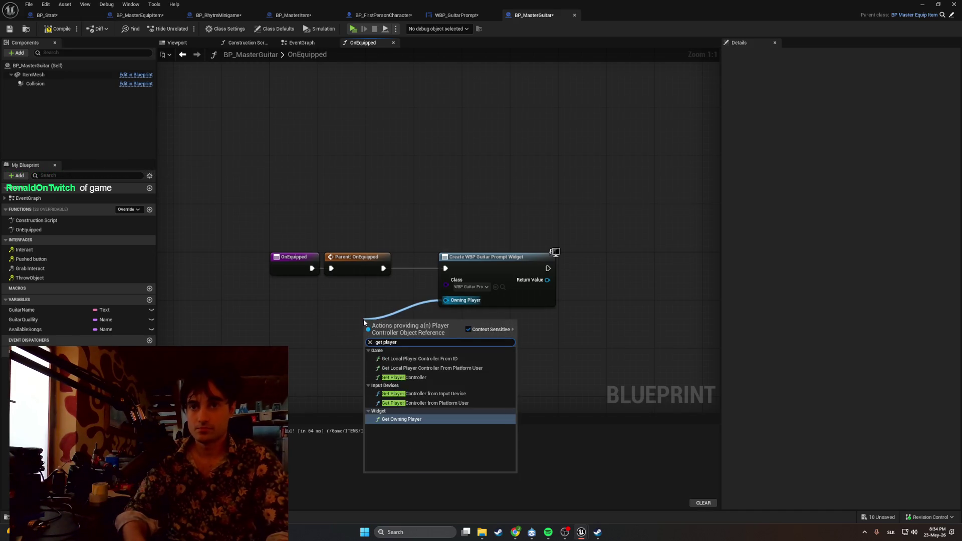
key(Up)
key(Up)
key(Up)
key(Return)
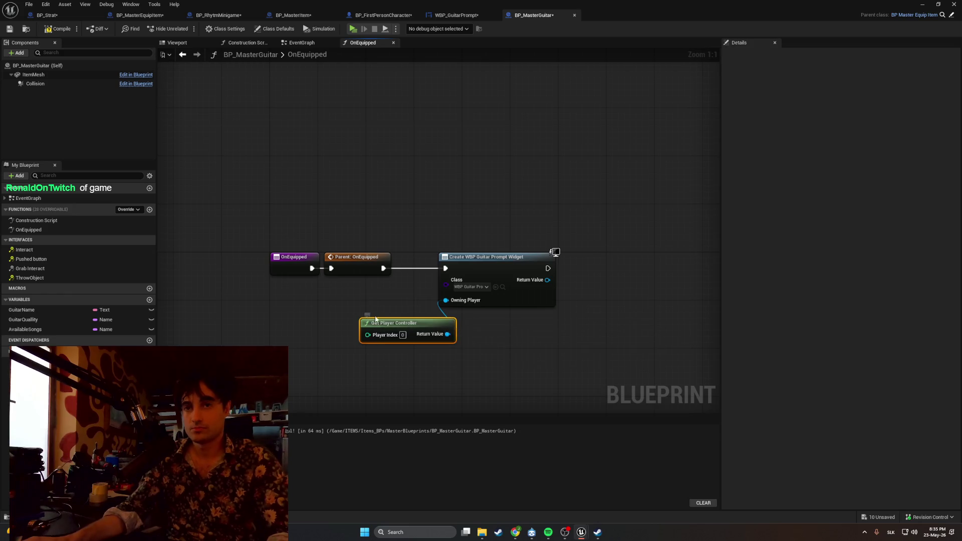
drag(376, 318, 355, 297)
click(479, 368)
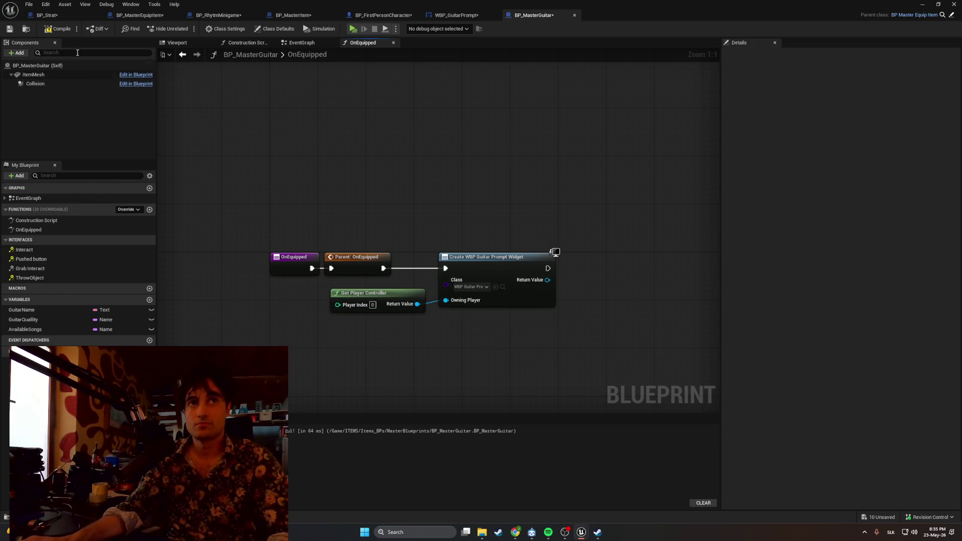
Run a Standalone test of the game, stop it, and return to BP_MasterGuitar
key(alt+Tab)
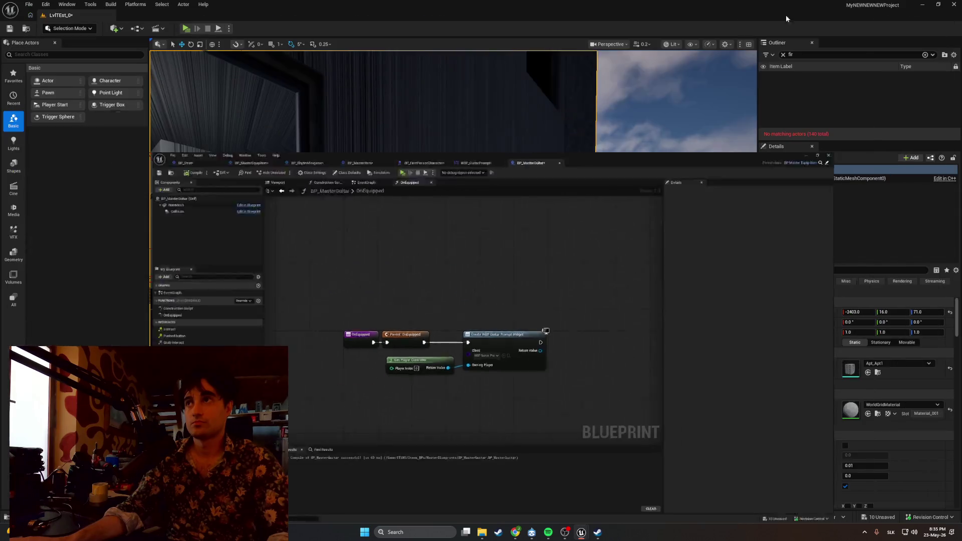
click(185, 29)
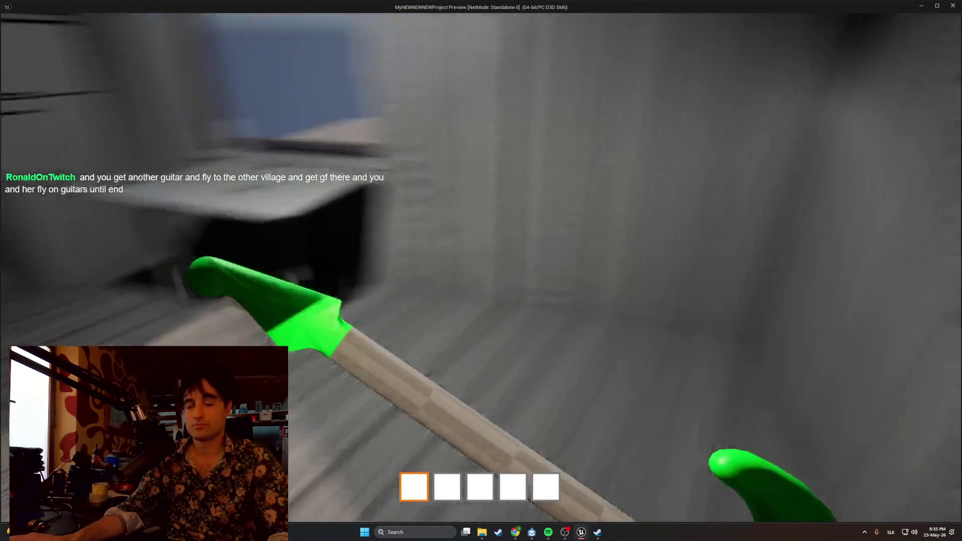
key(Escape)
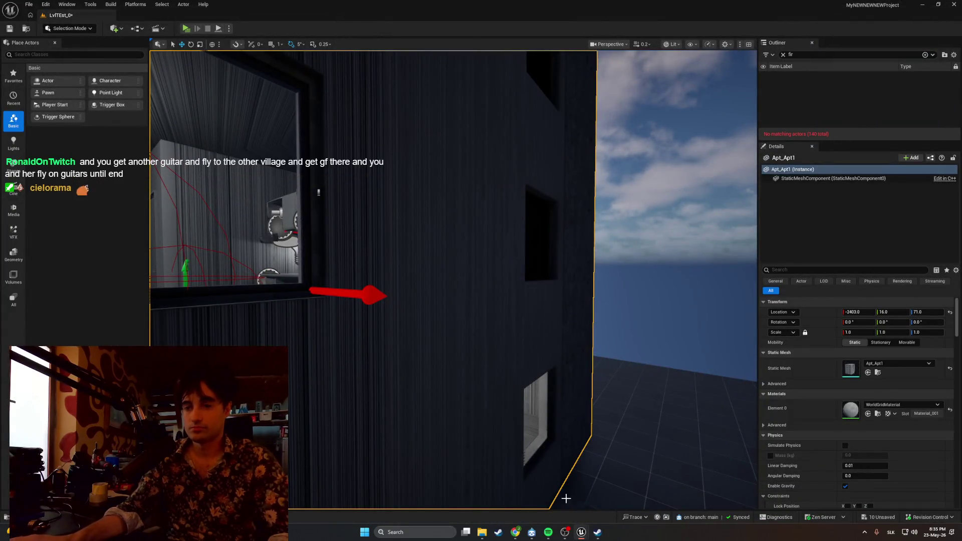
mouse_move(582, 532)
click(606, 507)
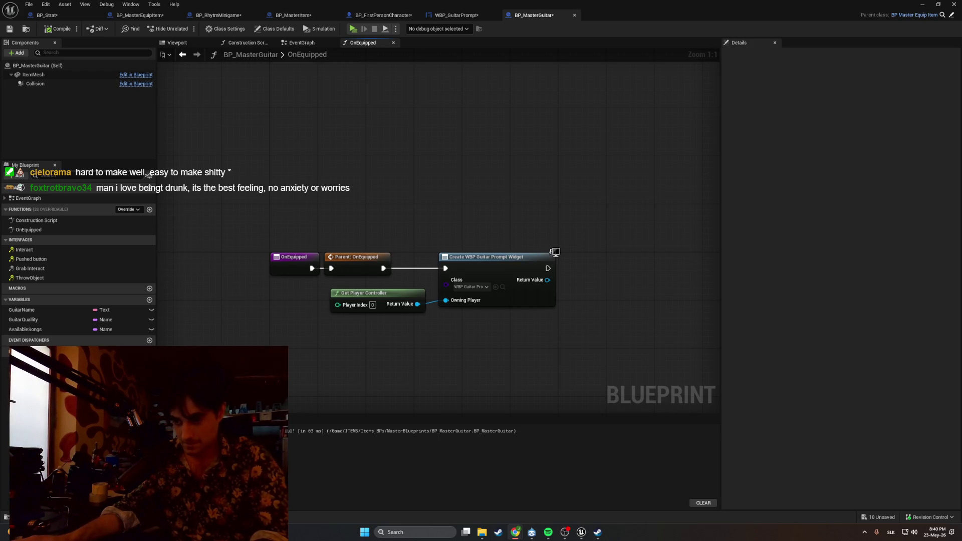
Maximize the Chrome window with the Google Images search for pizza alla carbonara
mouse_move(555, 252)
mouse_down()
mouse_move(494, 88)
mouse_move(526, 7)
mouse_up()
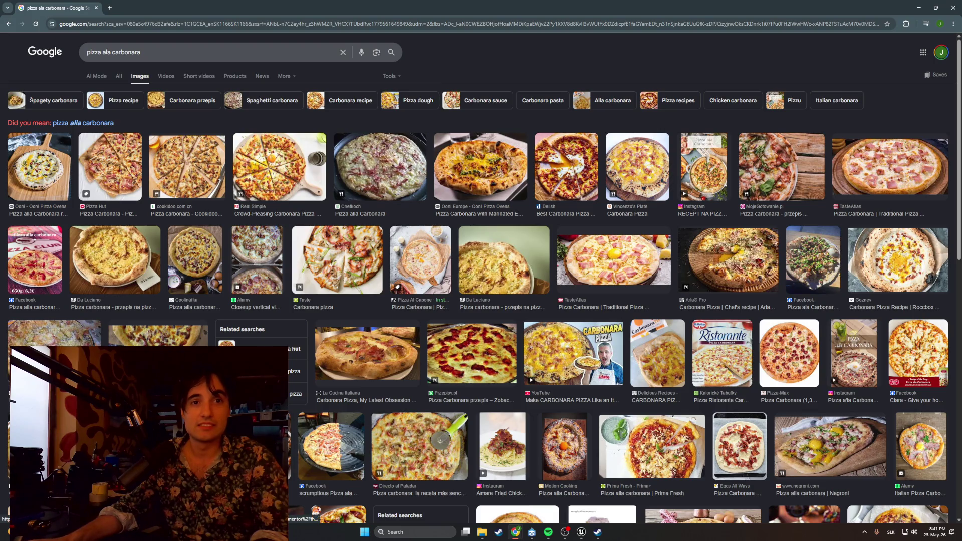
Browse the carbonara pizza results, then preview Delish's 'Best Carbonara Pizza Recipe' image and select the search query
click(565, 446)
scroll(325, 373, down, 4)
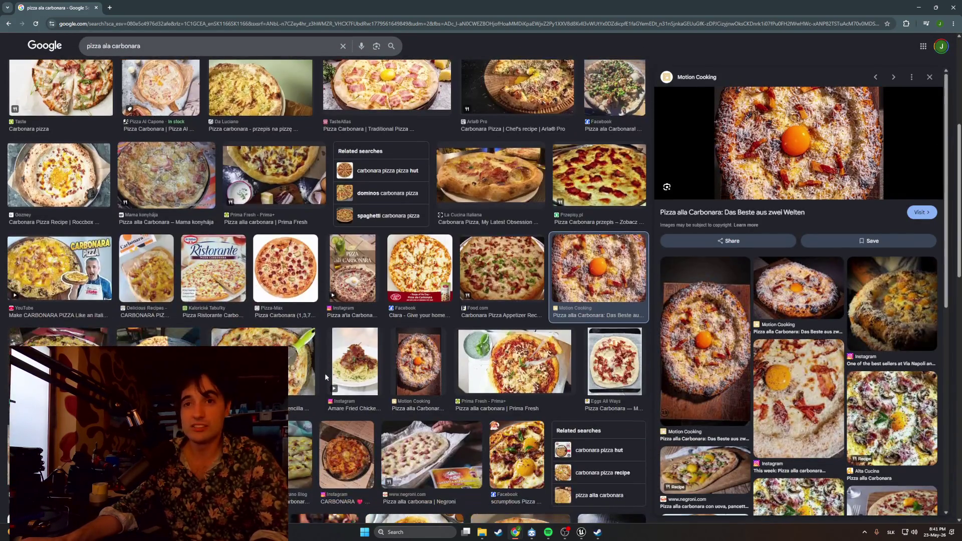
scroll(325, 374, down, 2)
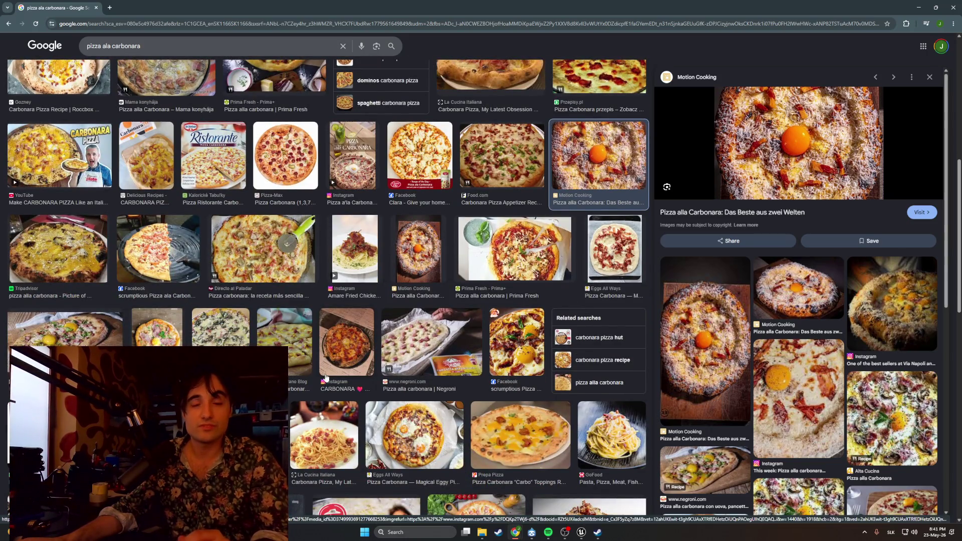
scroll(325, 377, down, 5)
scroll(326, 377, down, 4)
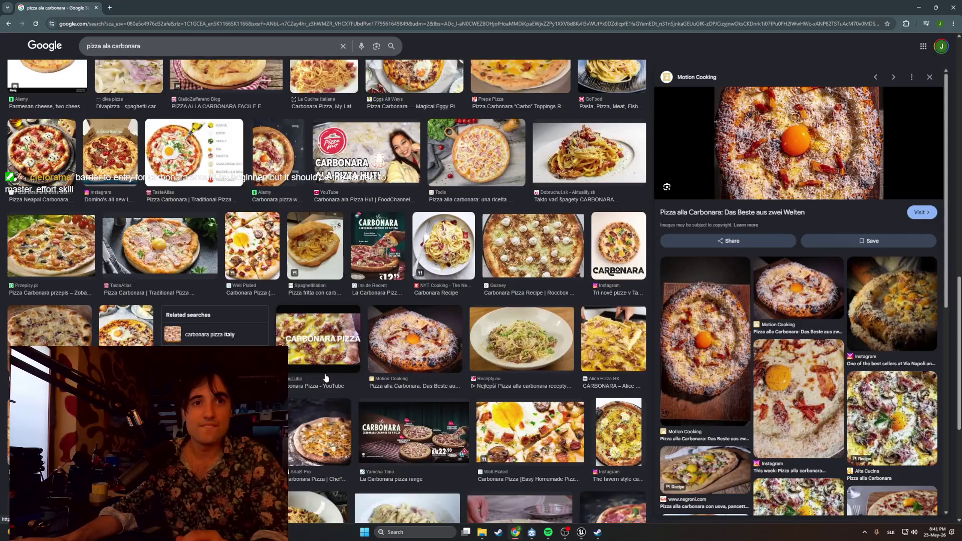
scroll(326, 377, down, 3)
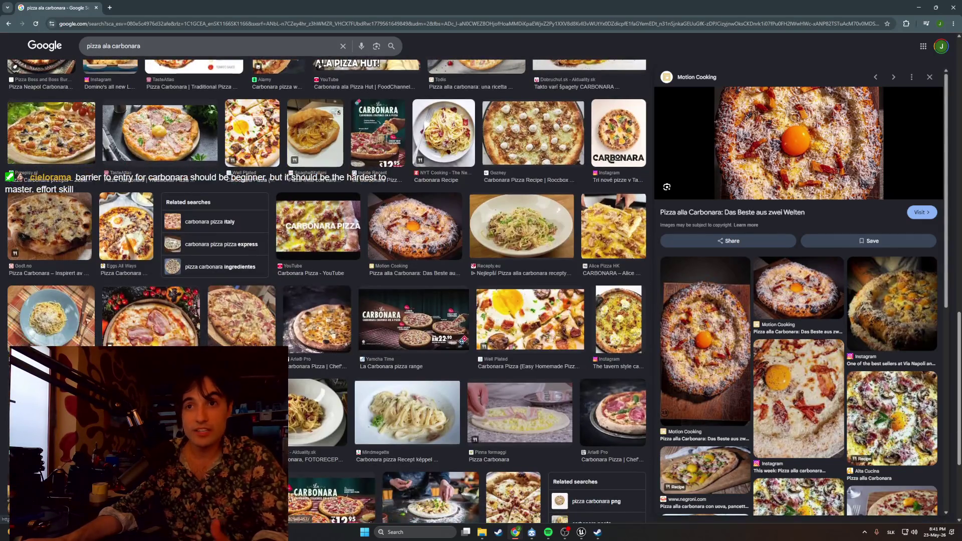
scroll(325, 291, down, 7)
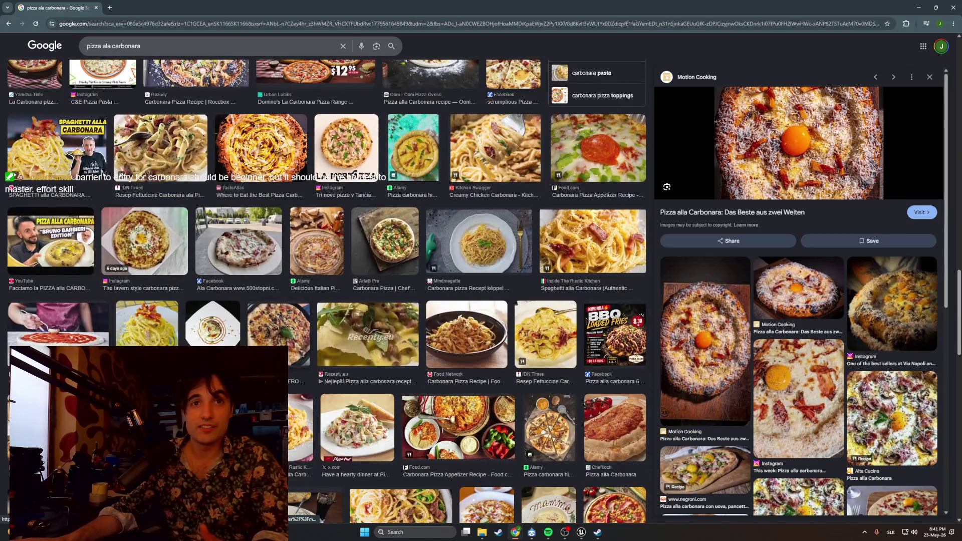
scroll(477, 229, up, 15)
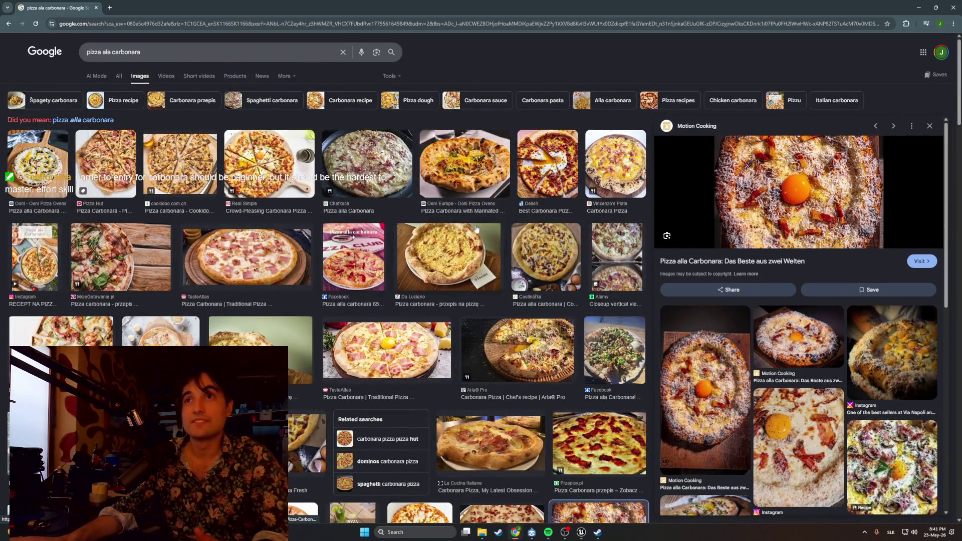
click(530, 179)
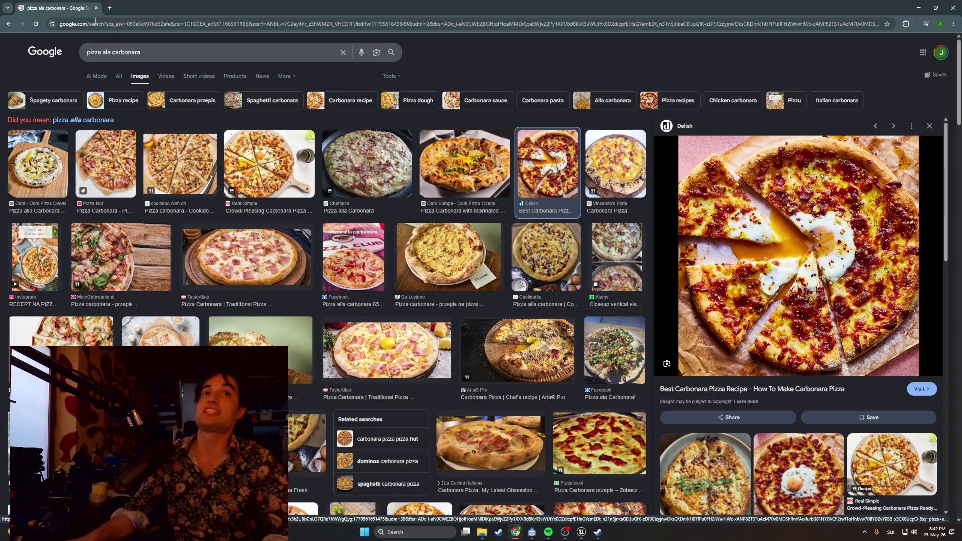
triple_click(113, 52)
Search 'pepperoni piza', then margherita pizza, and preview Ooni's 'Classic Margherita Pizza Recipe' image
text(peppe)
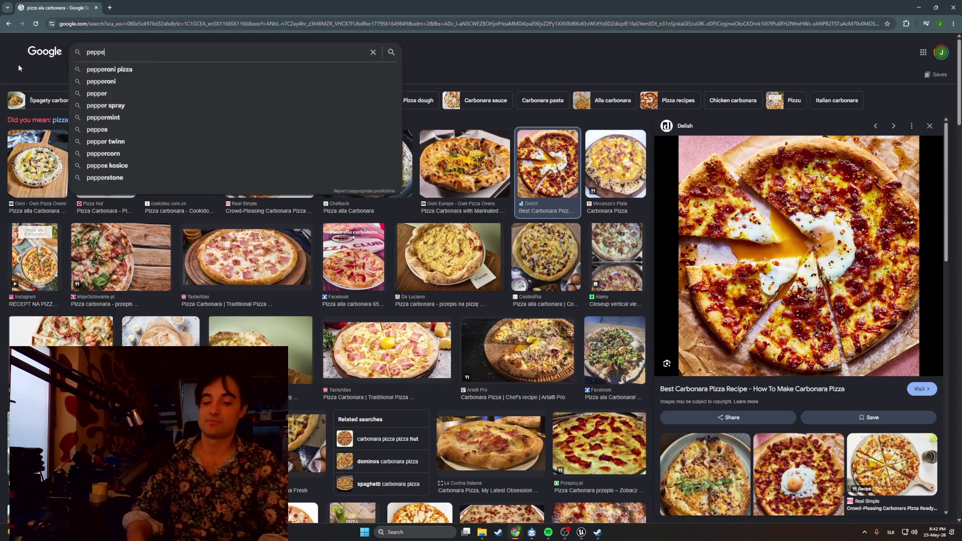
text(roni piza)
key(Return)
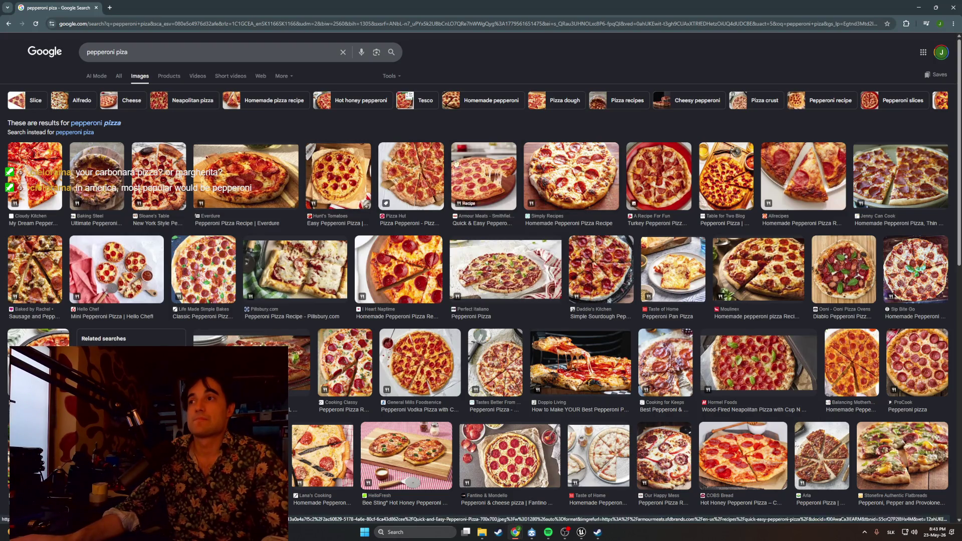
triple_click(165, 57)
text(m)
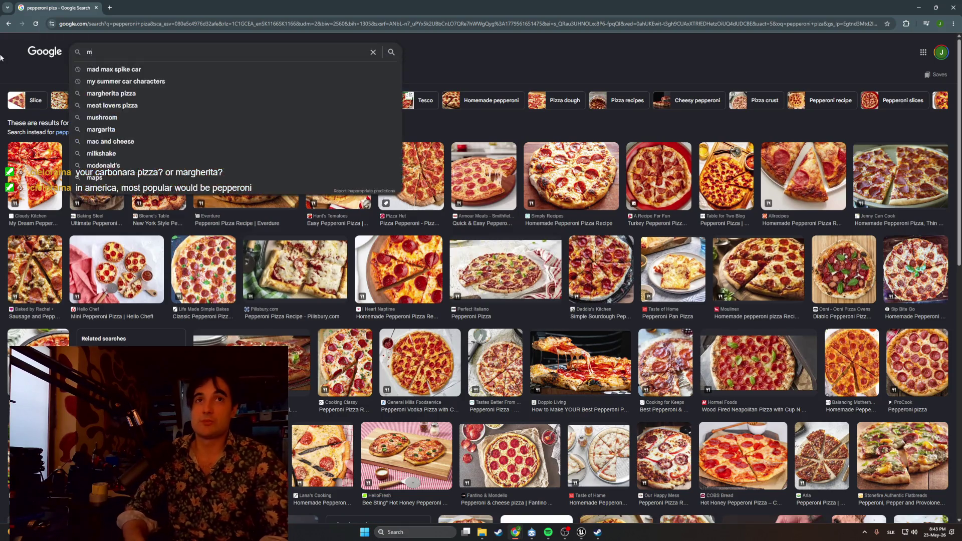
text(arghariti)
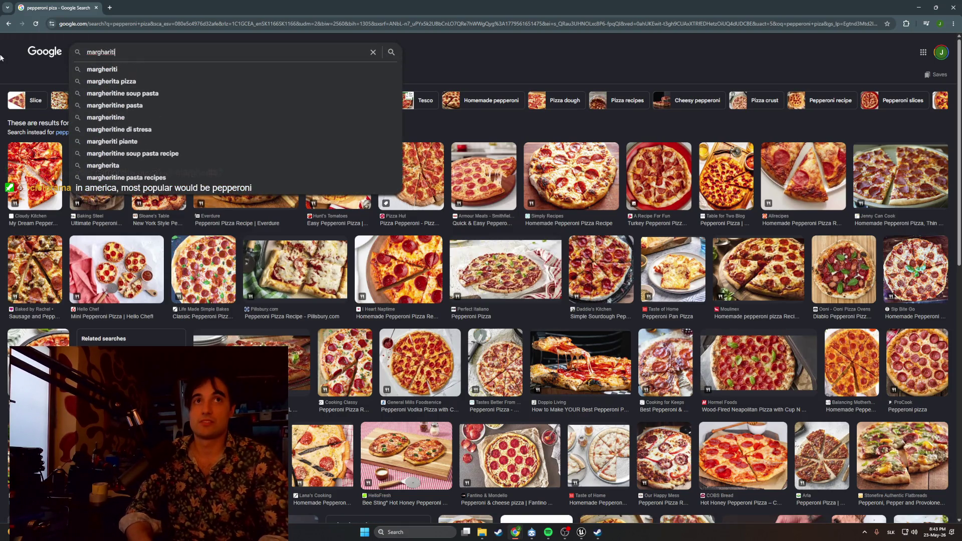
click(111, 81)
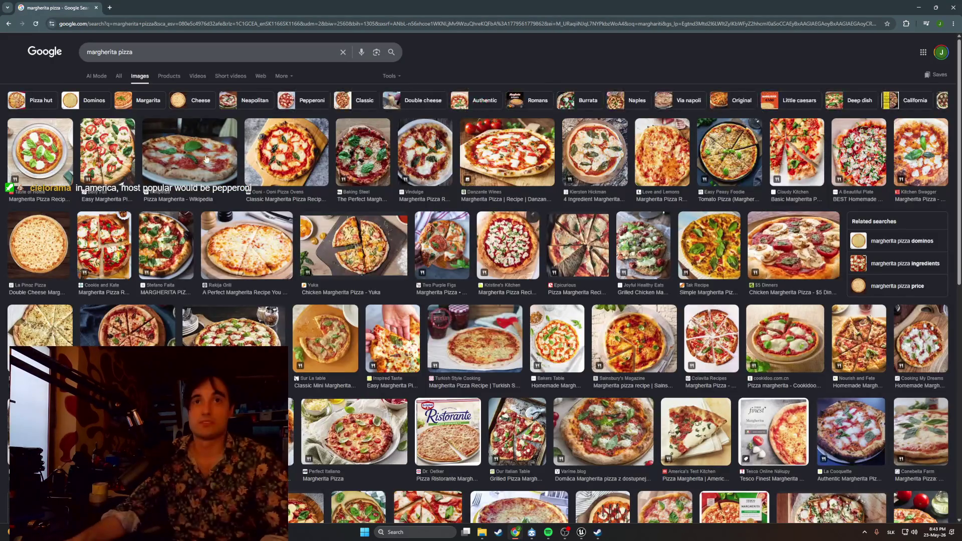
click(281, 159)
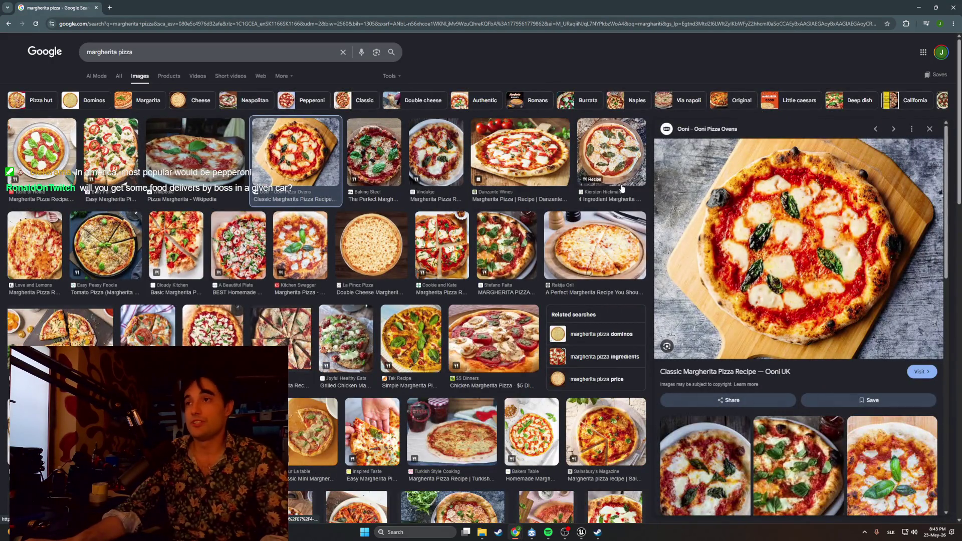
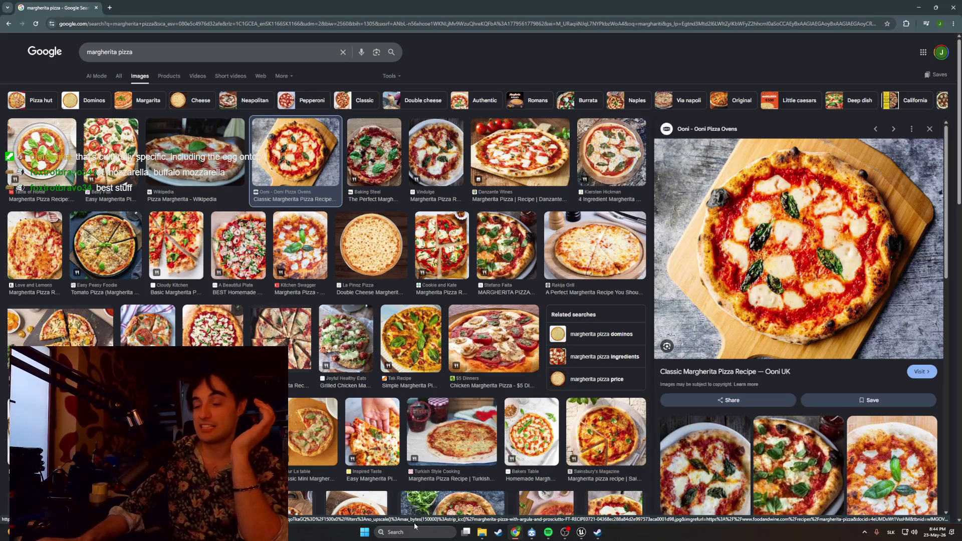
Launch Discord from the Windows Start menu over the margherita pizza image results
click(368, 532)
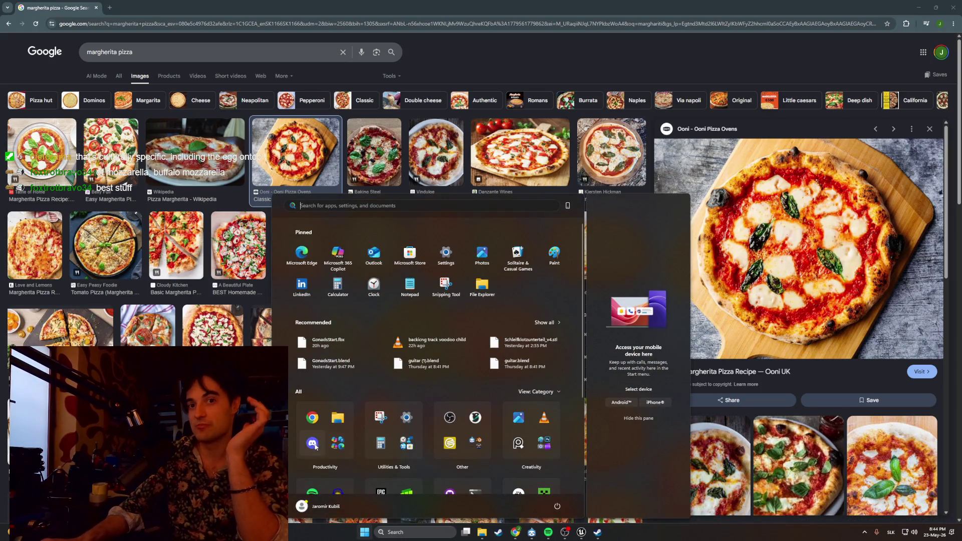
click(313, 444)
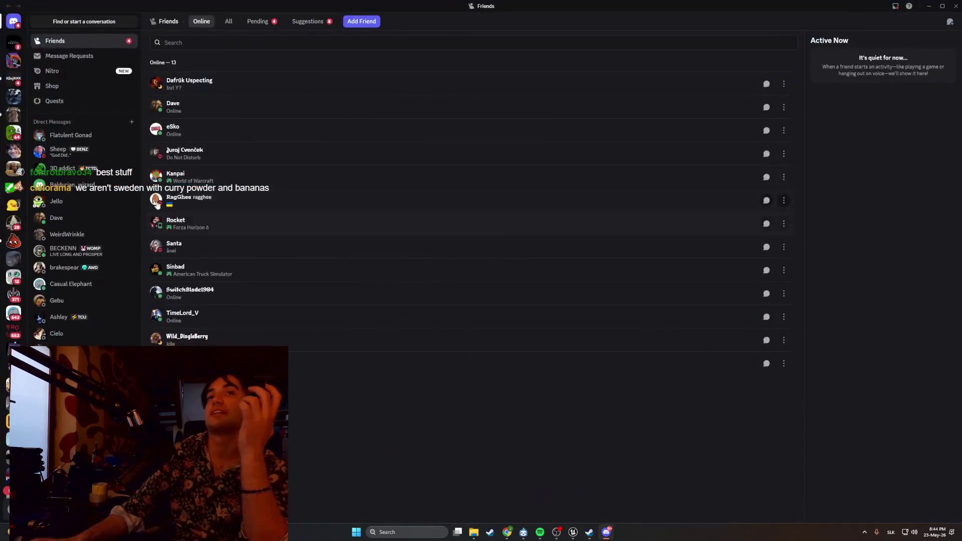
Open Yarko Place's #foods channel, scroll up, and zoom into the December 2025 pizza photo
click(17, 153)
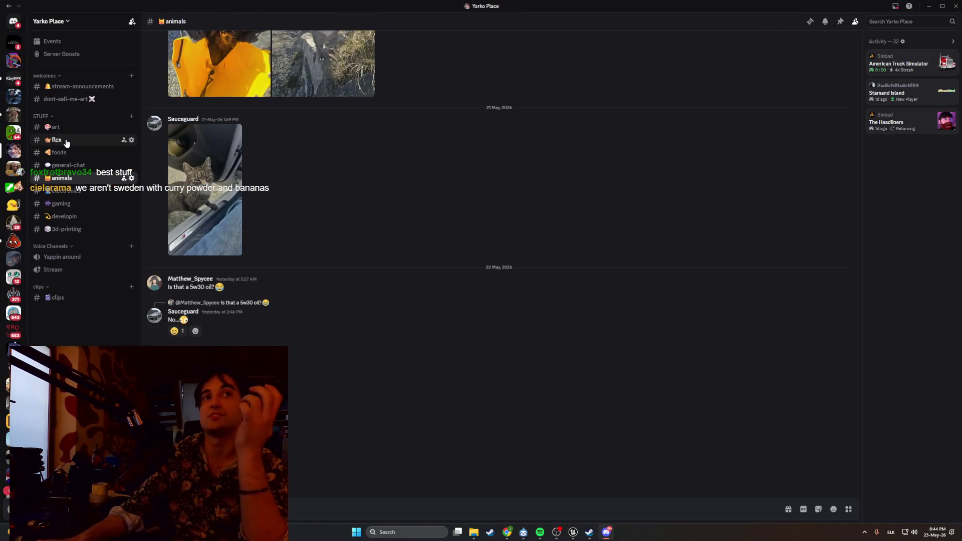
scroll(210, 235, up, 10)
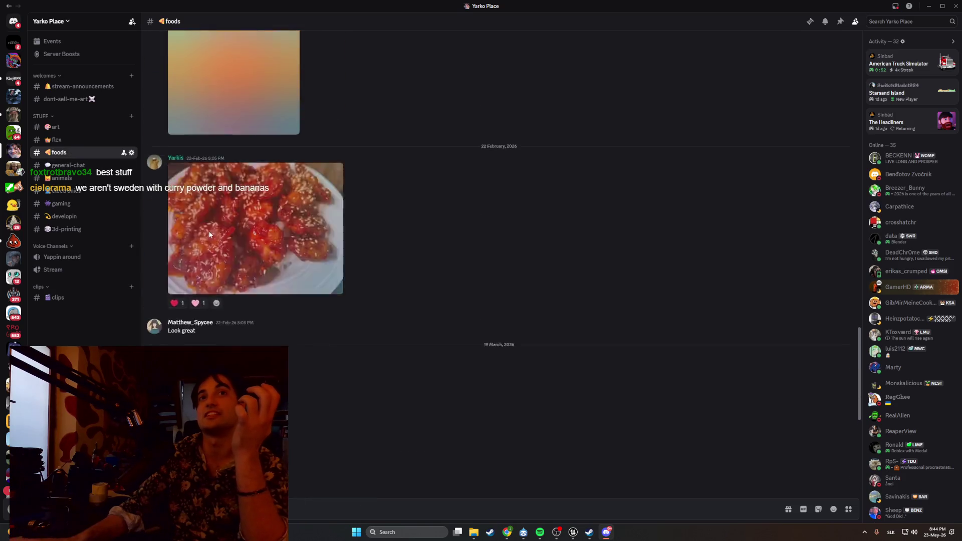
scroll(210, 236, up, 1)
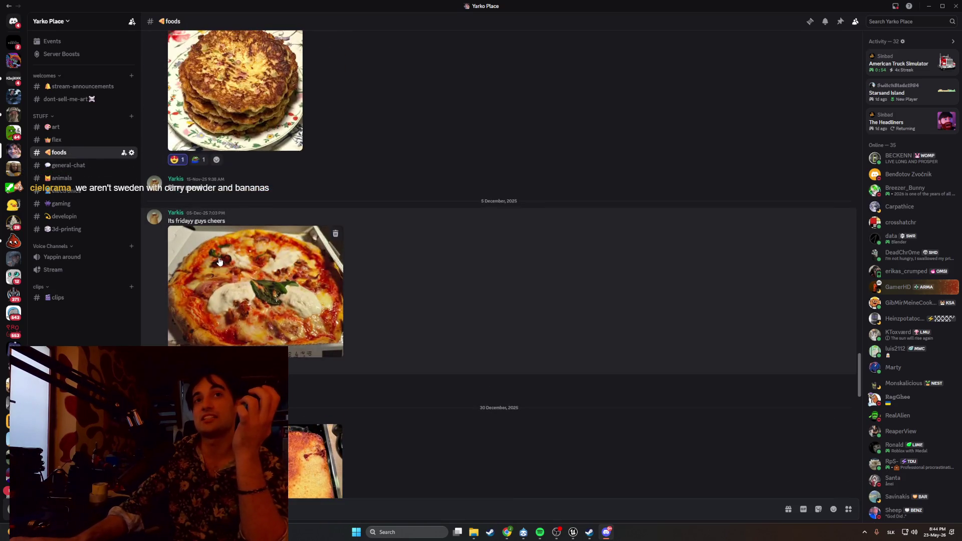
click(217, 257)
click(356, 279)
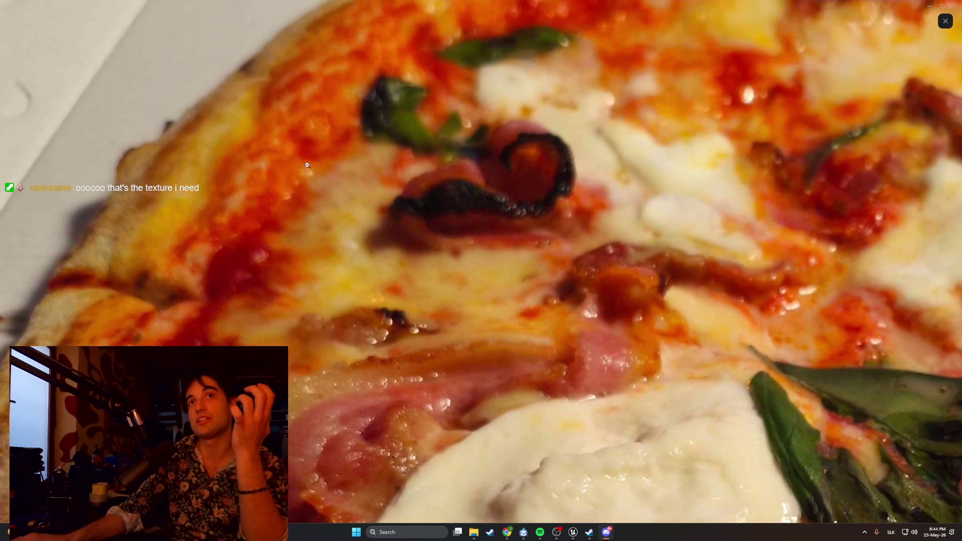
View the pizza-and-dog photo zoomed in and out, then the September pizza photo
click(946, 21)
scroll(344, 243, up, 10)
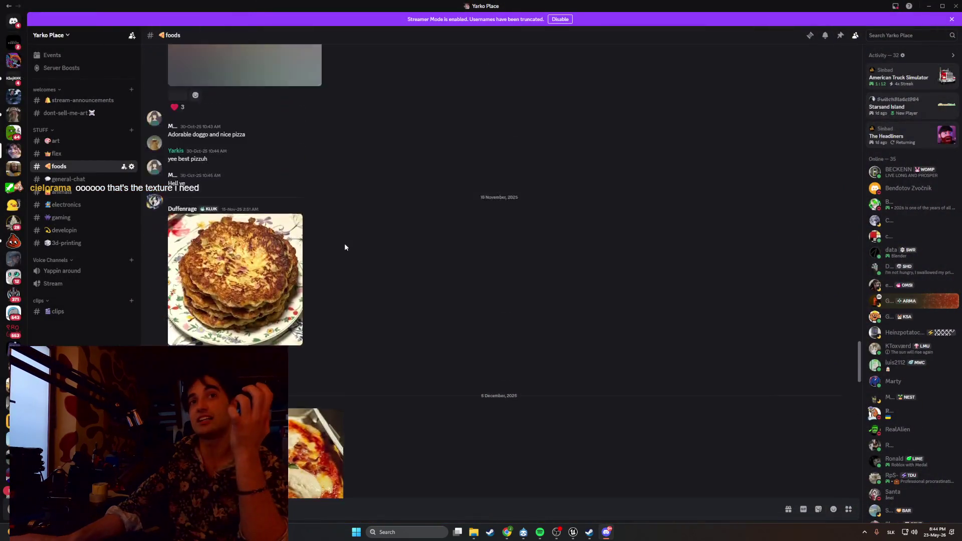
click(217, 349)
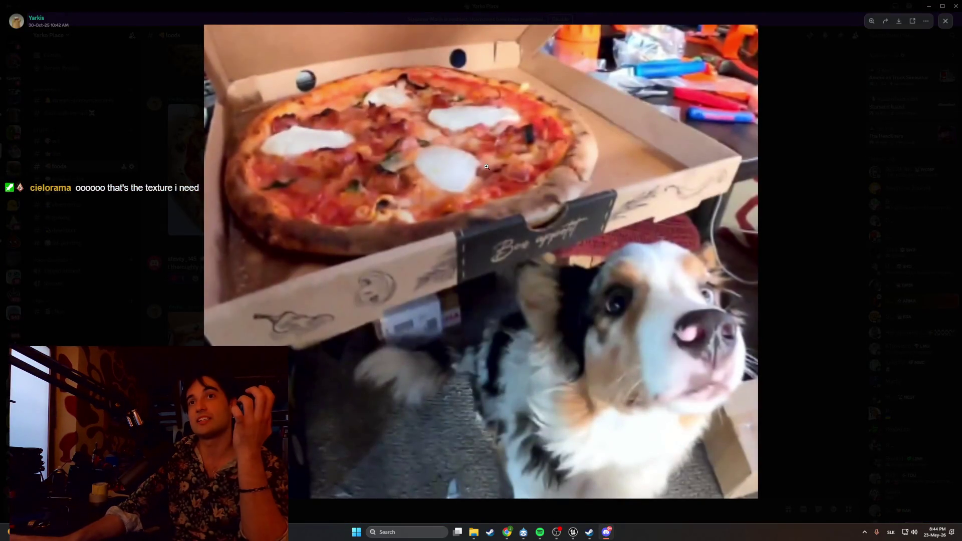
click(373, 150)
click(373, 151)
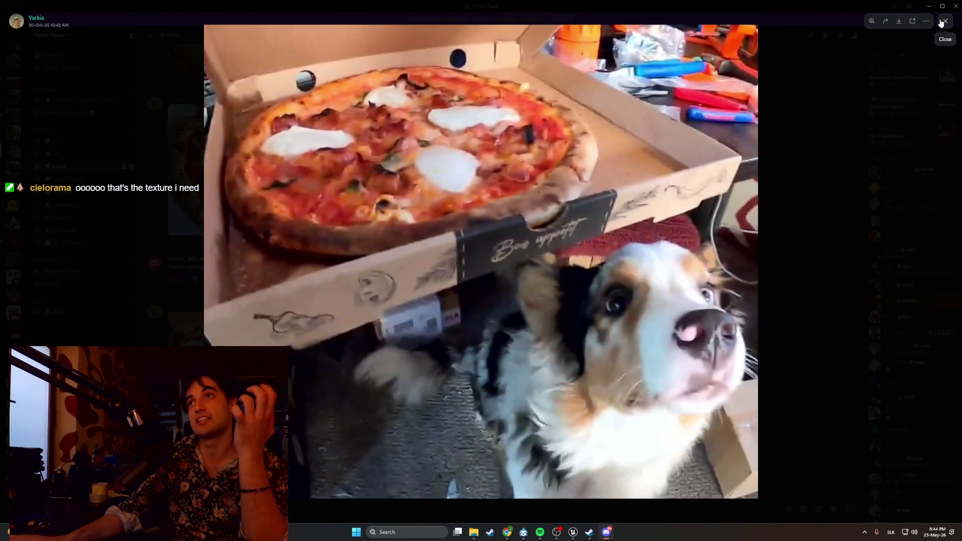
click(945, 21)
click(235, 165)
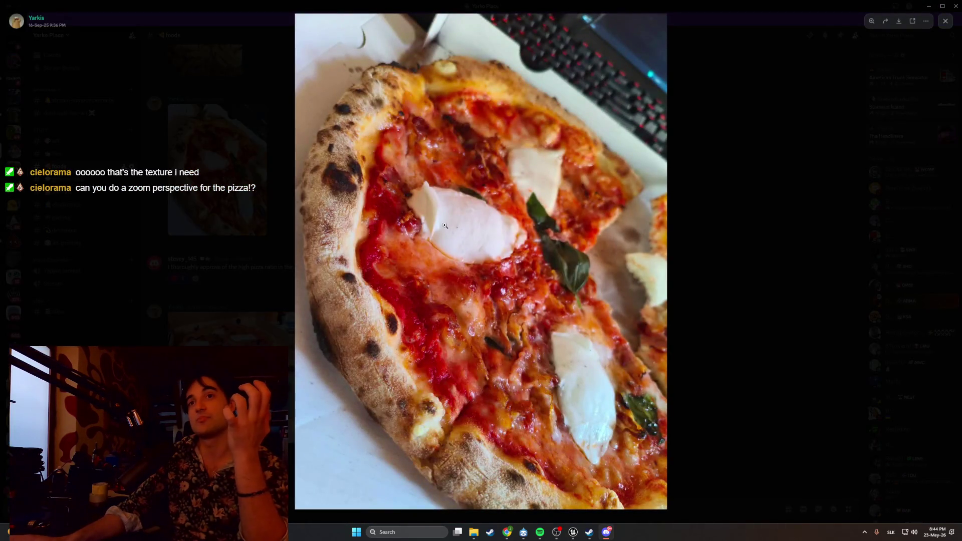
click(945, 21)
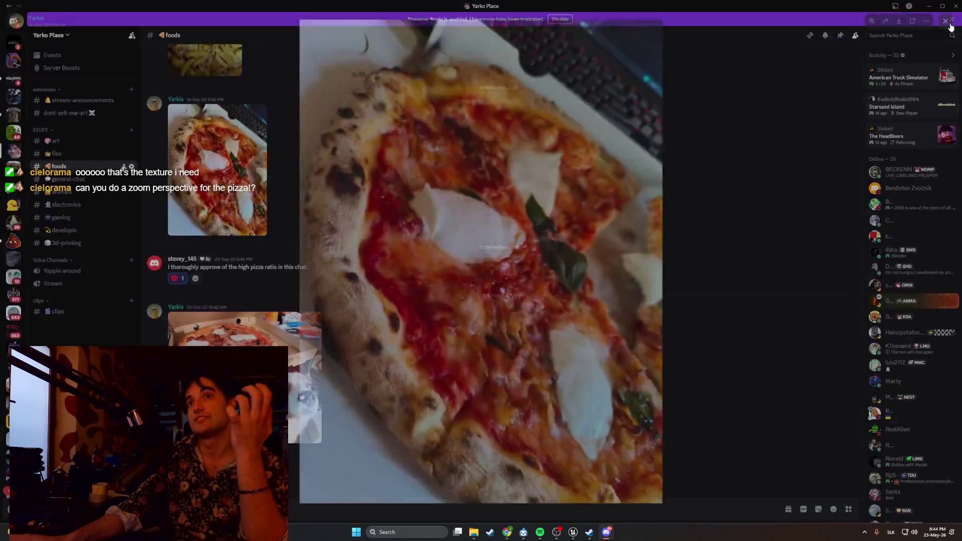
Zoom into an older pizza photo's toppings and back out, then minimize Discord
scroll(342, 200, up, 15)
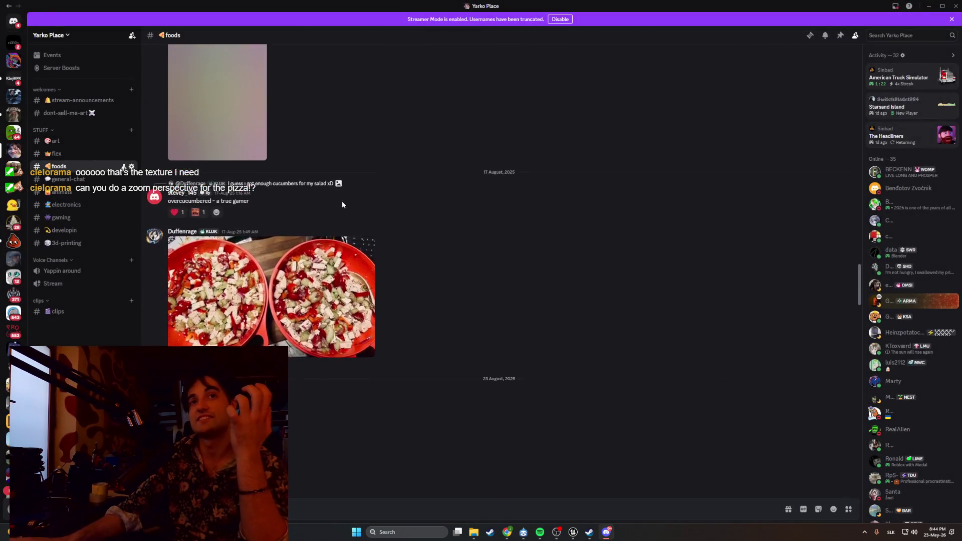
click(361, 151)
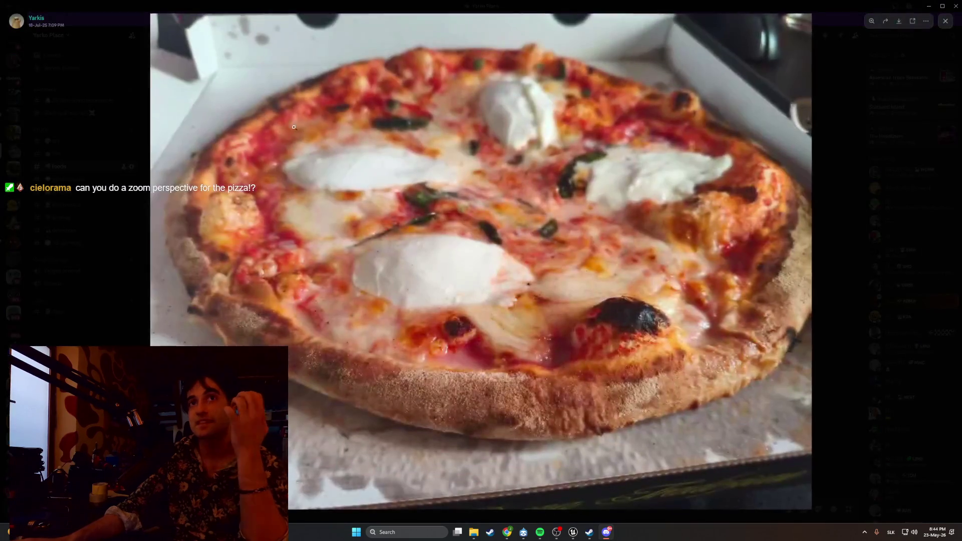
click(592, 247)
click(602, 215)
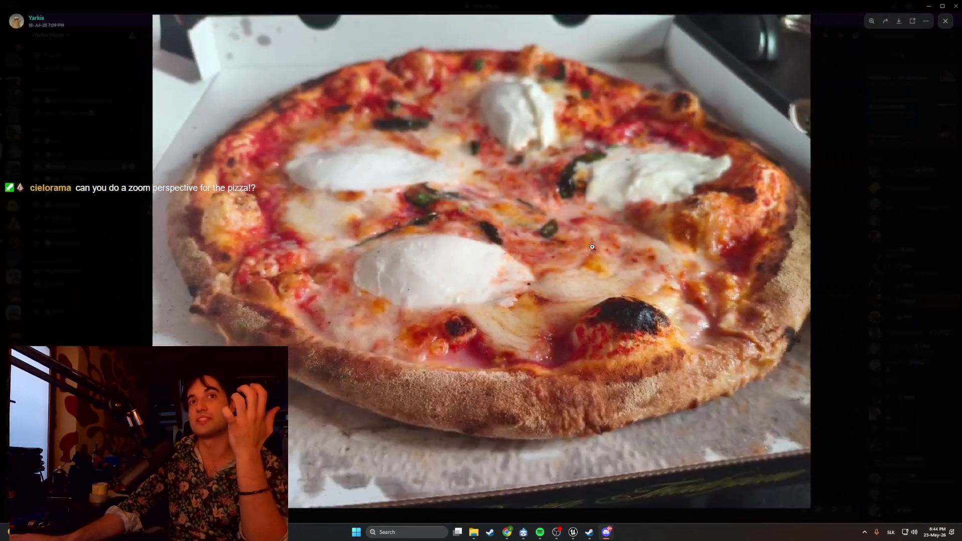
click(481, 186)
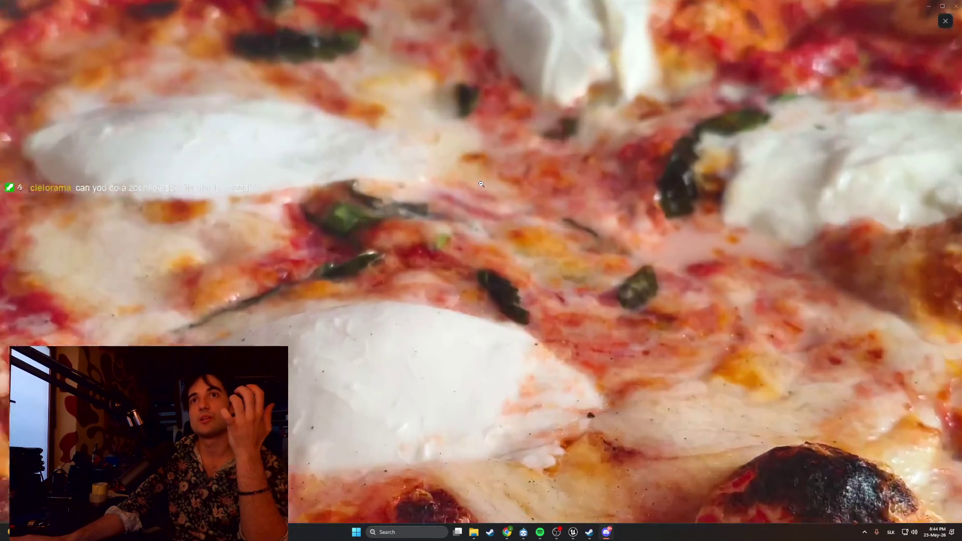
click(548, 198)
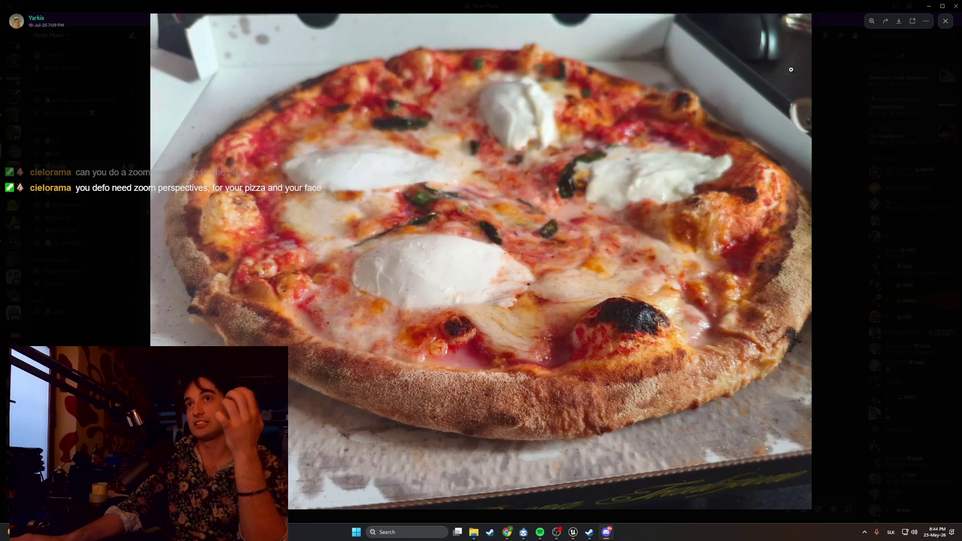
click(946, 23)
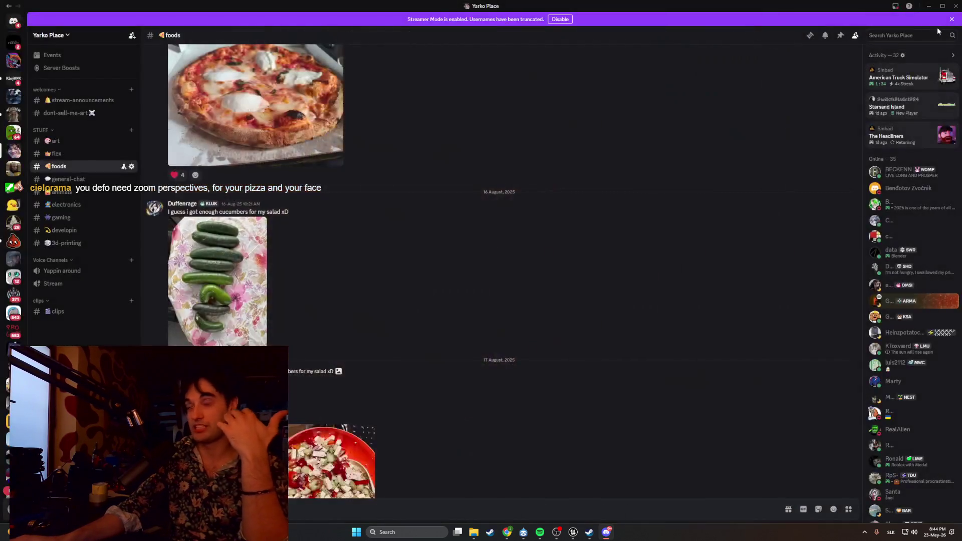
scroll(543, 137, down, 10)
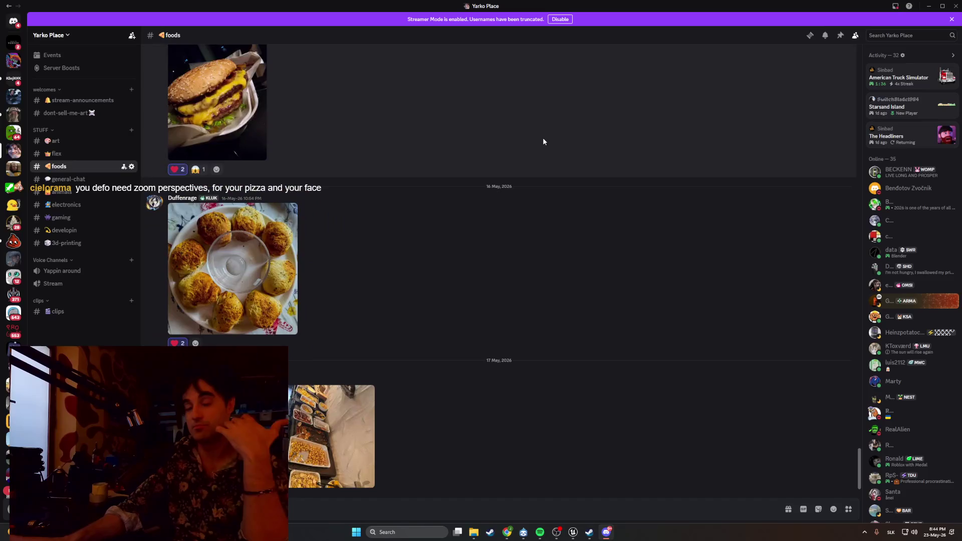
click(932, 5)
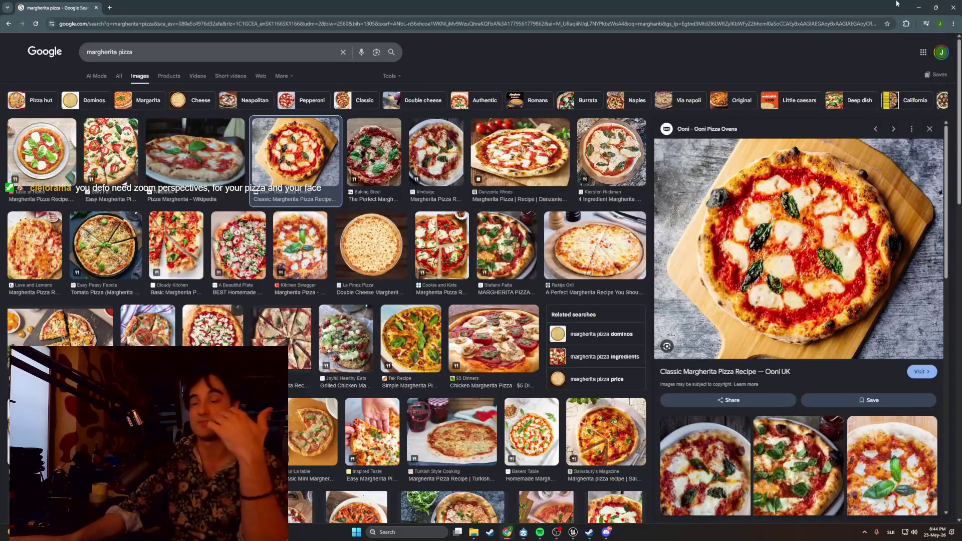
Search images for 'nufallina pizza', then correct the query to 'Bufallina pizza'
triple_click(240, 52)
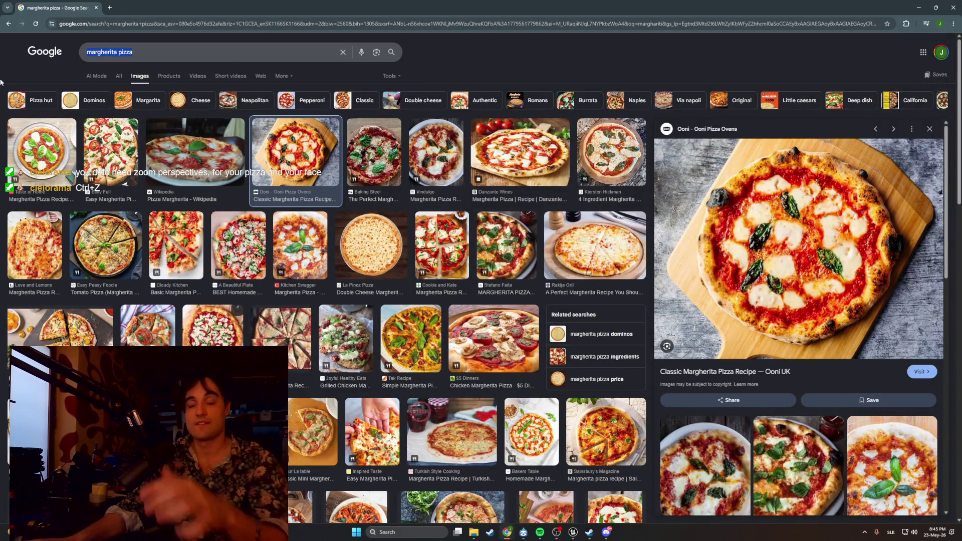
text(nufallina pizz)
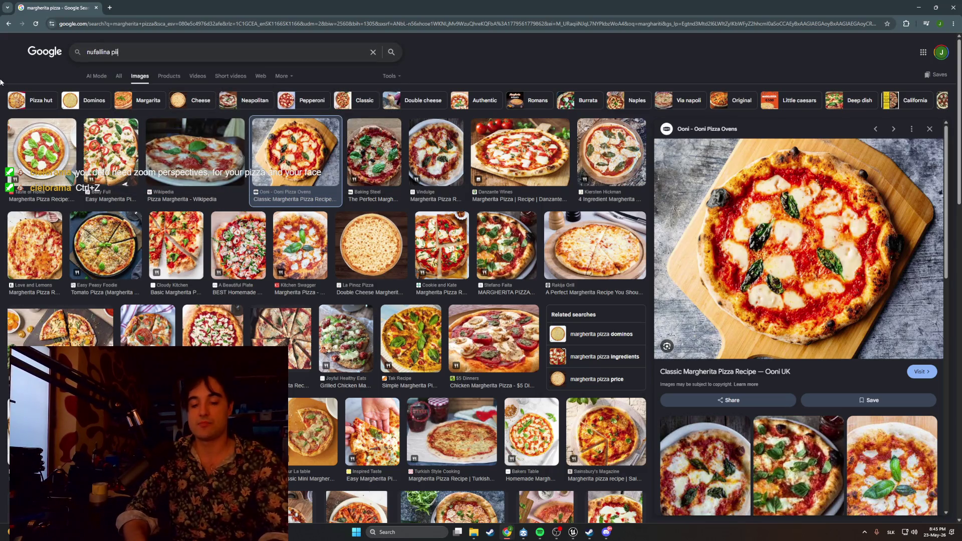
text(a)
key(Return)
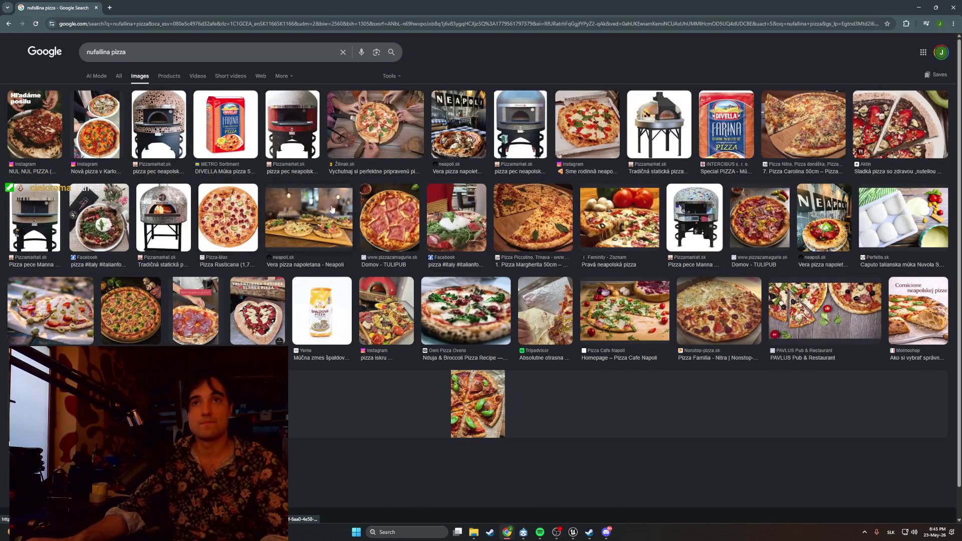
click(90, 55)
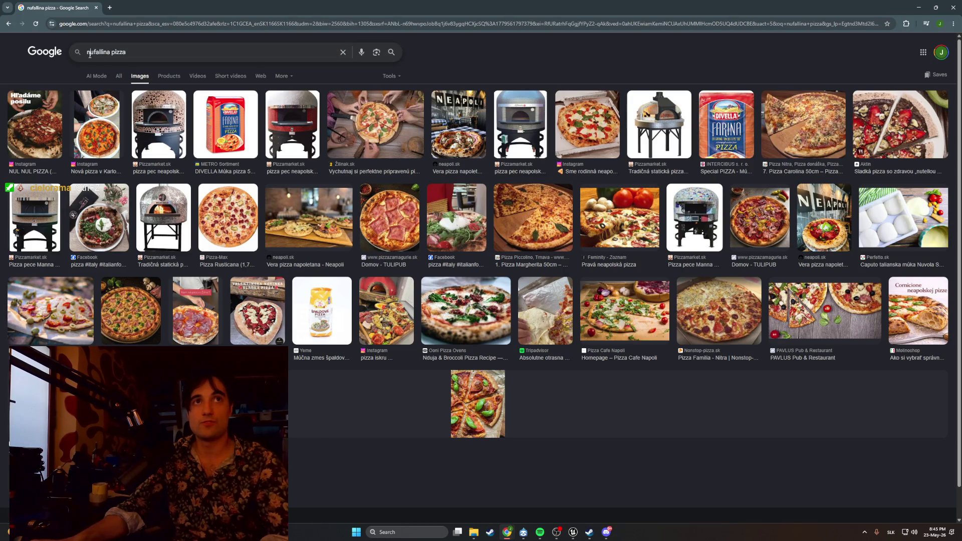
key(BackSpace)
text(B)
key(Return)
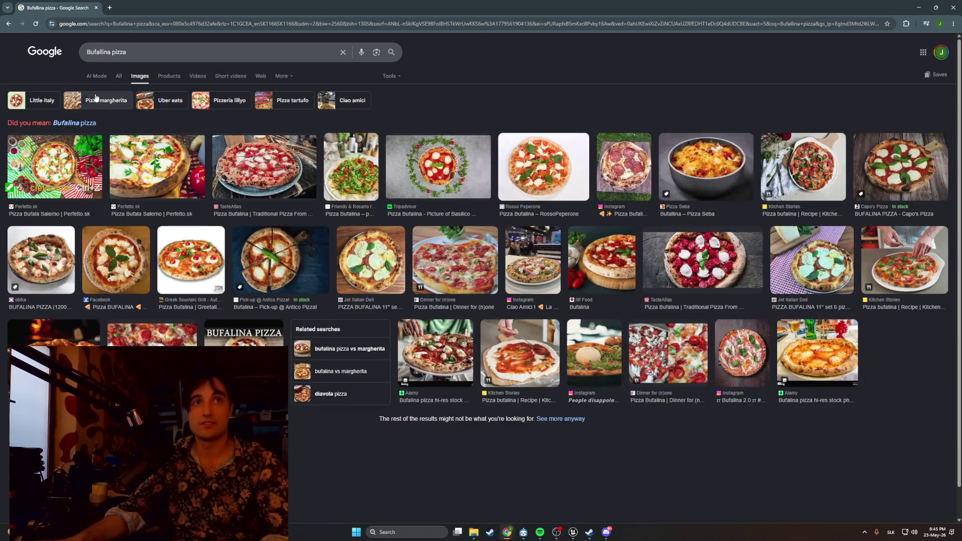
Accept the 'Bufalina pizza' spelling, preview the TasteAtlas image, and close the browser
click(85, 123)
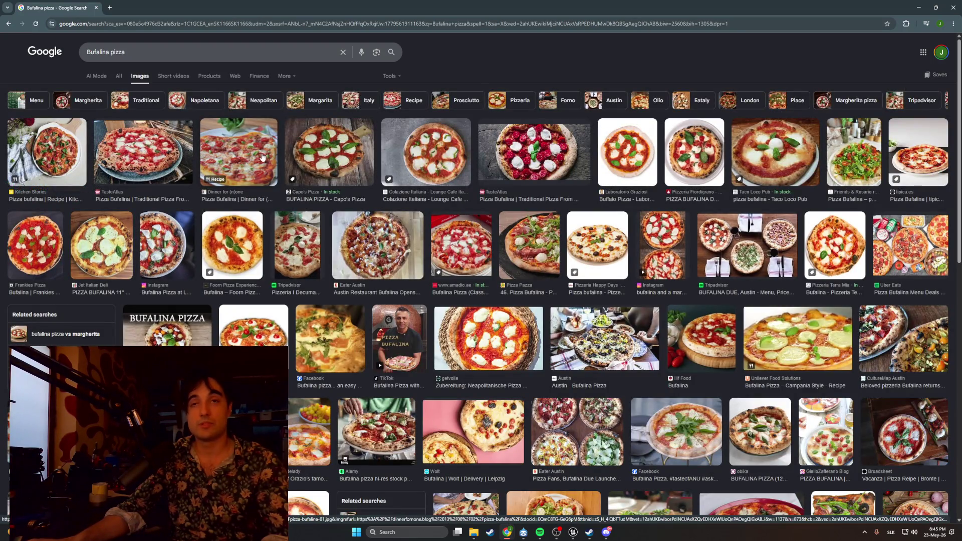
click(170, 153)
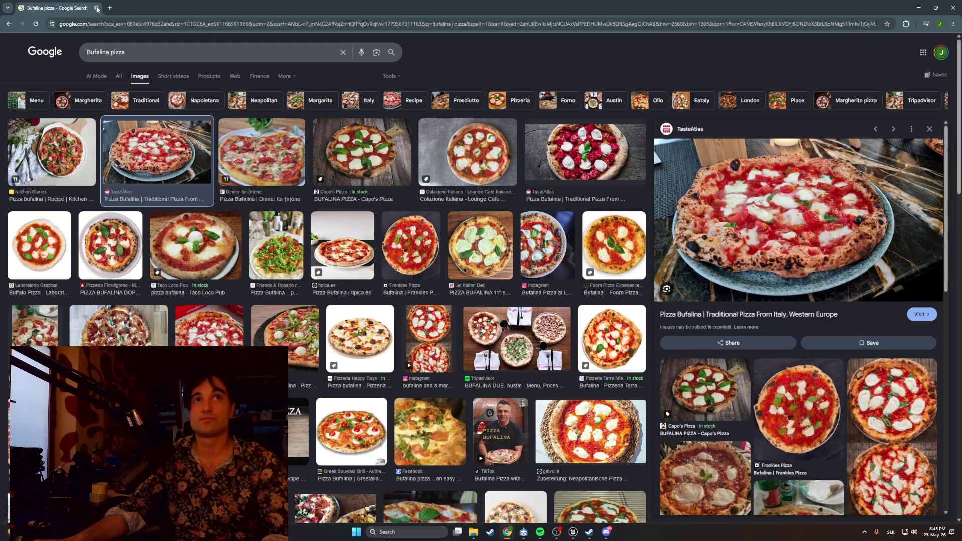
click(97, 8)
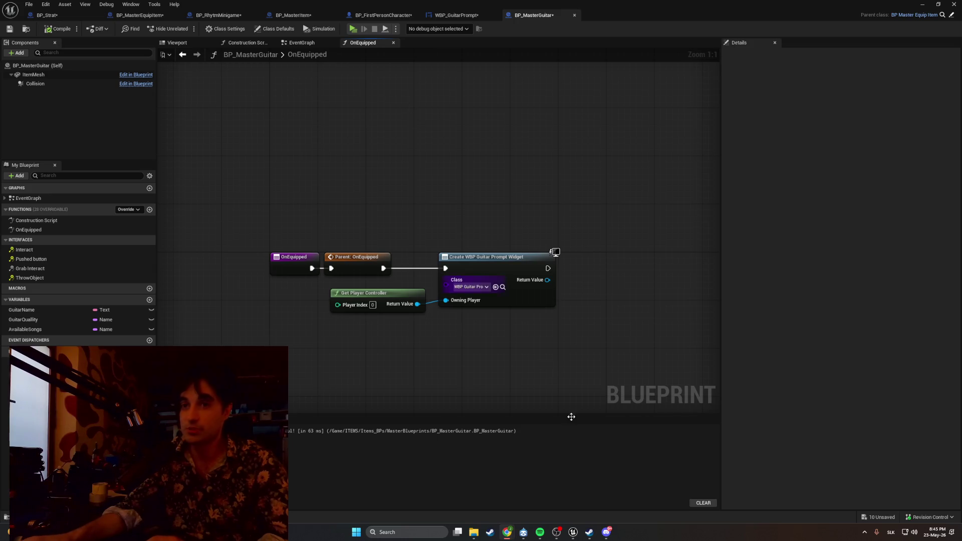
Return to Discord's #foods channel and view a pizza photo zoomed in and out
click(604, 534)
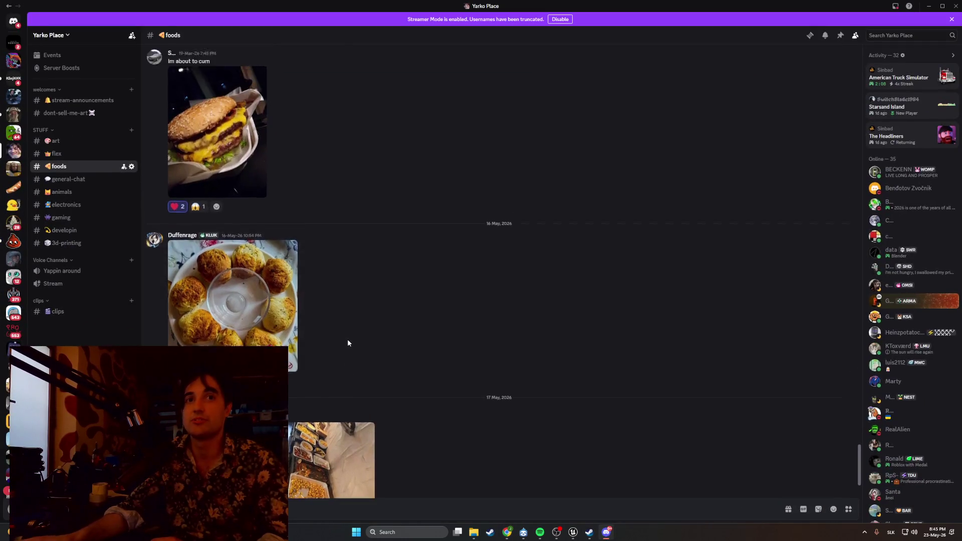
scroll(348, 342, up, 6)
click(339, 341)
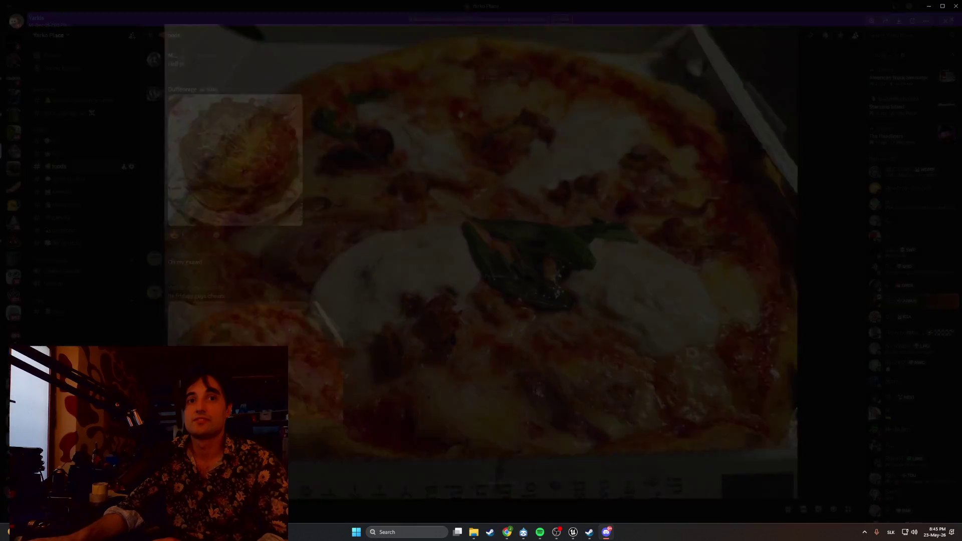
click(329, 341)
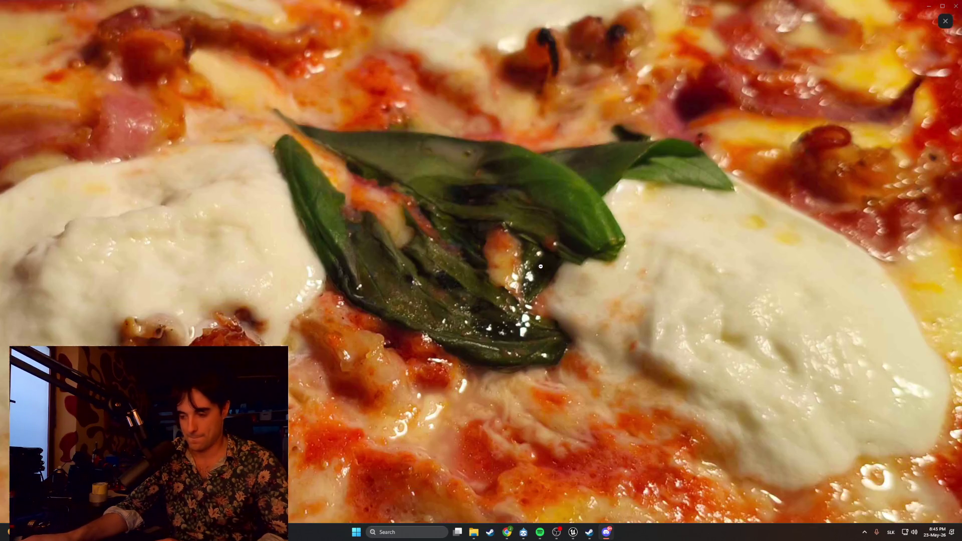
click(541, 266)
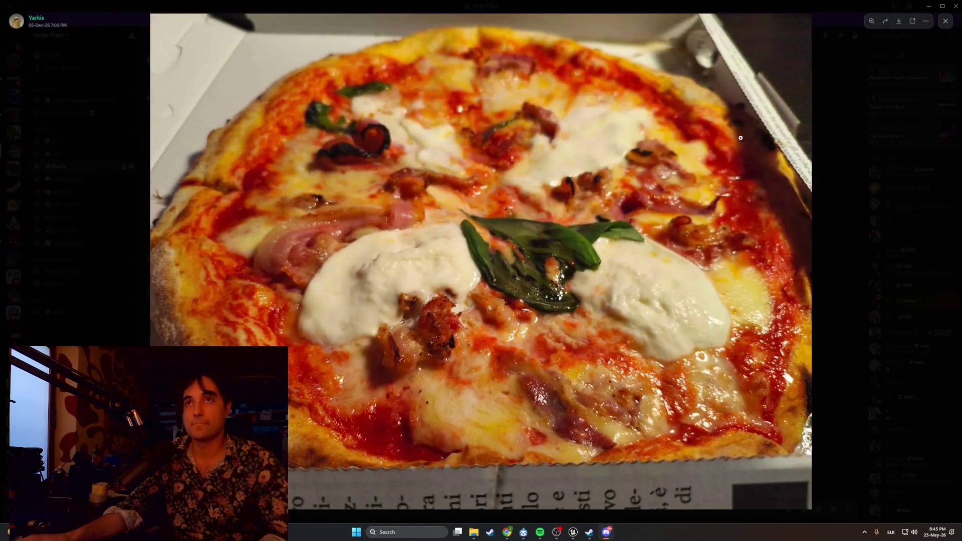
click(946, 22)
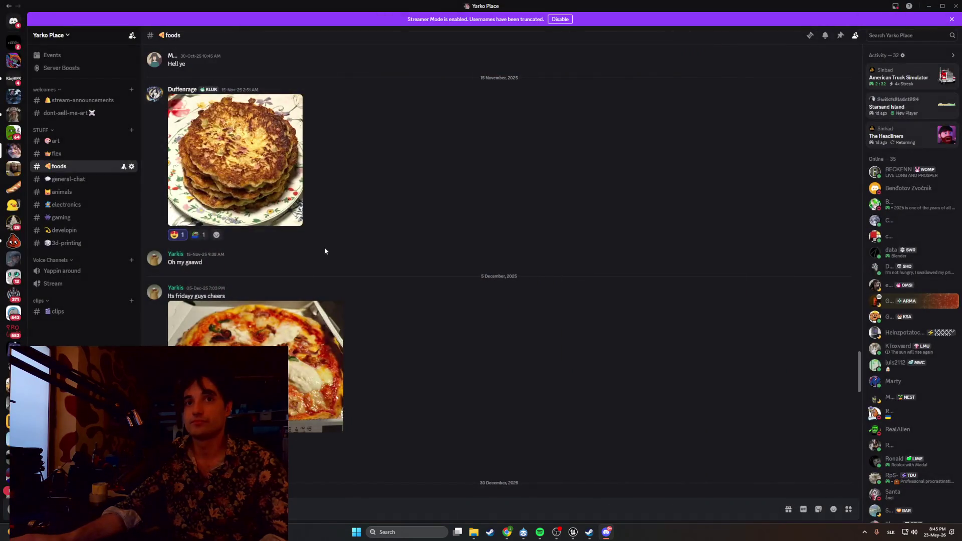
Scroll up to the pickle pizza photo and view it full size
scroll(324, 249, up, 10)
scroll(325, 250, up, 15)
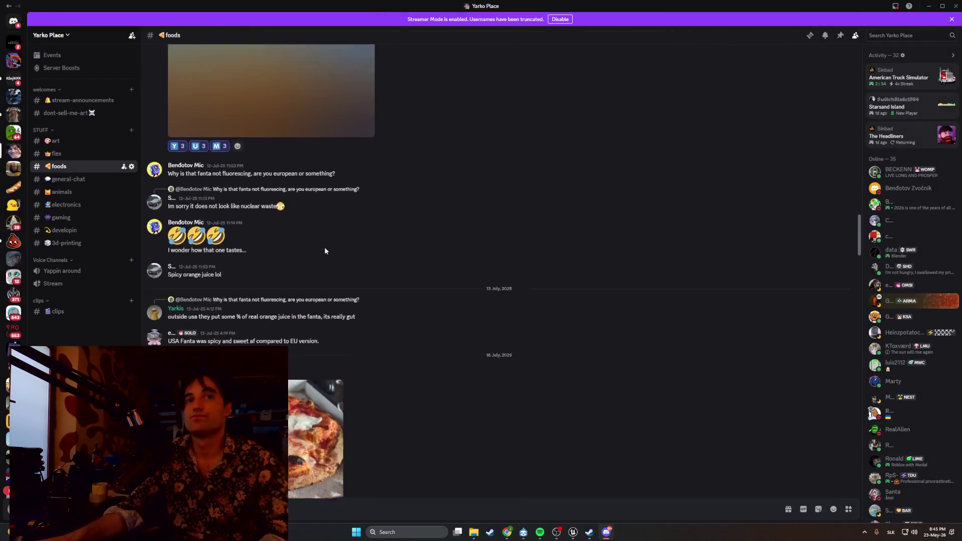
scroll(325, 251, up, 15)
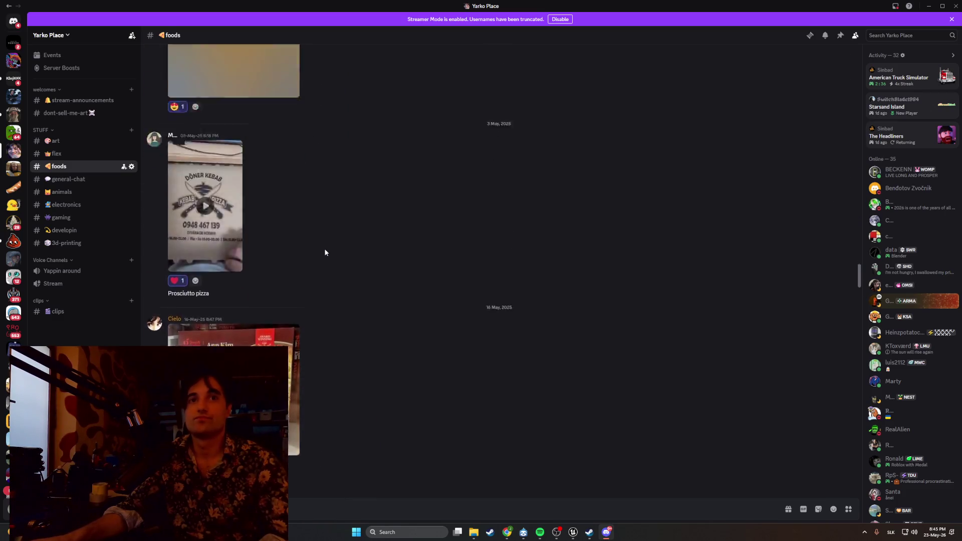
scroll(325, 253, down, 7)
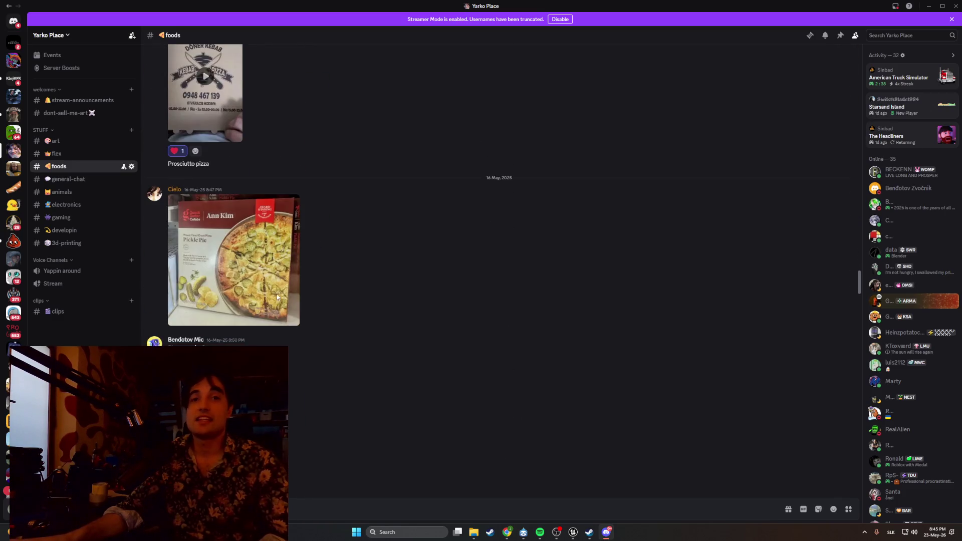
click(286, 251)
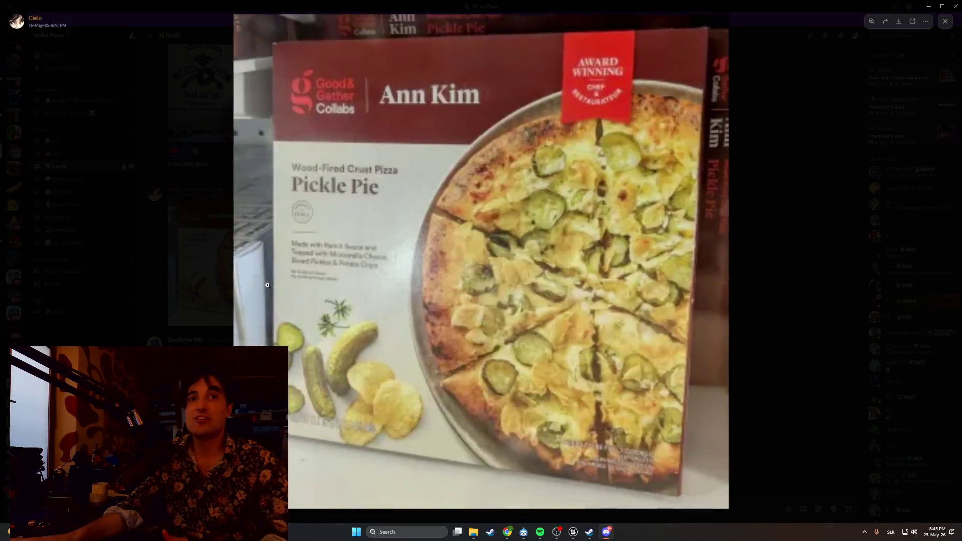
click(758, 214)
Scroll further up and view the pizza-cat photo full size
scroll(522, 241, up, 5)
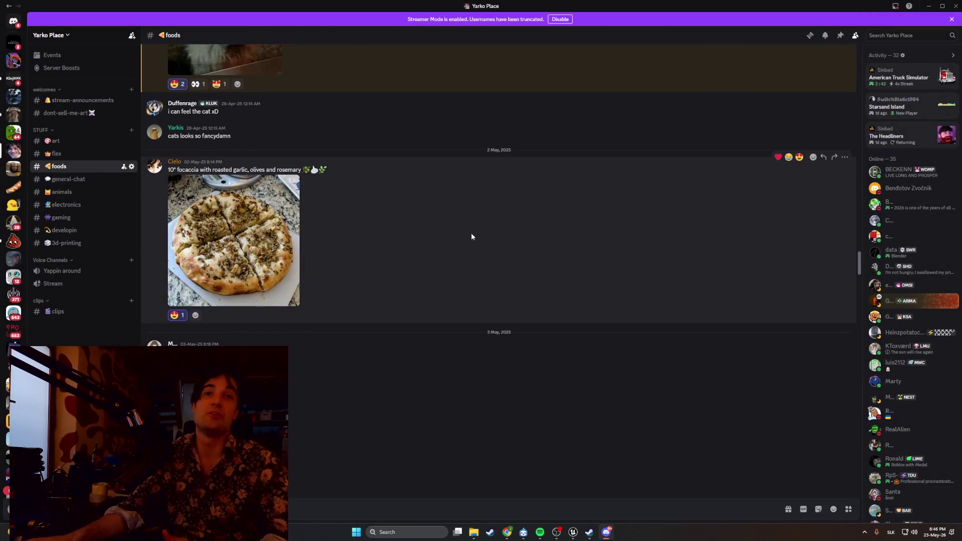
scroll(462, 238, up, 6)
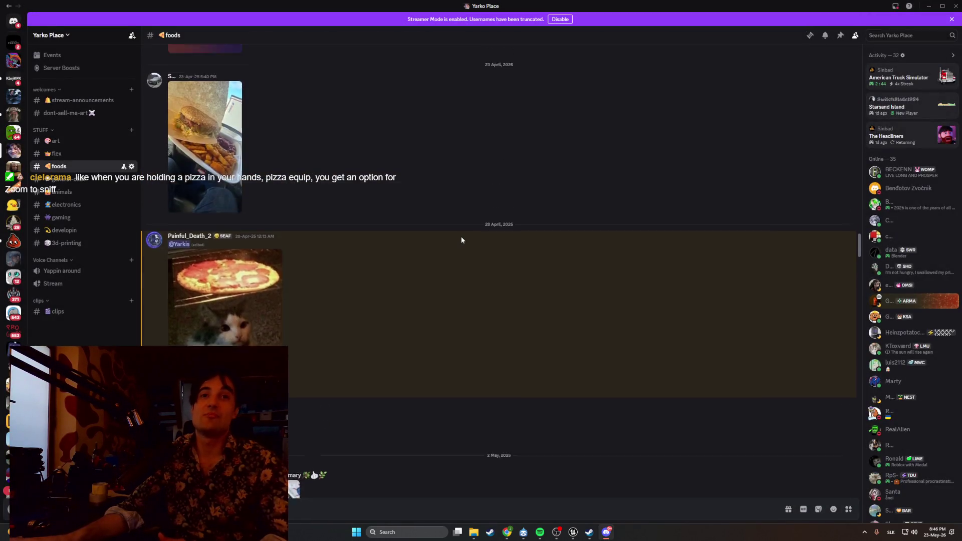
scroll(461, 240, up, 4)
scroll(456, 242, down, 4)
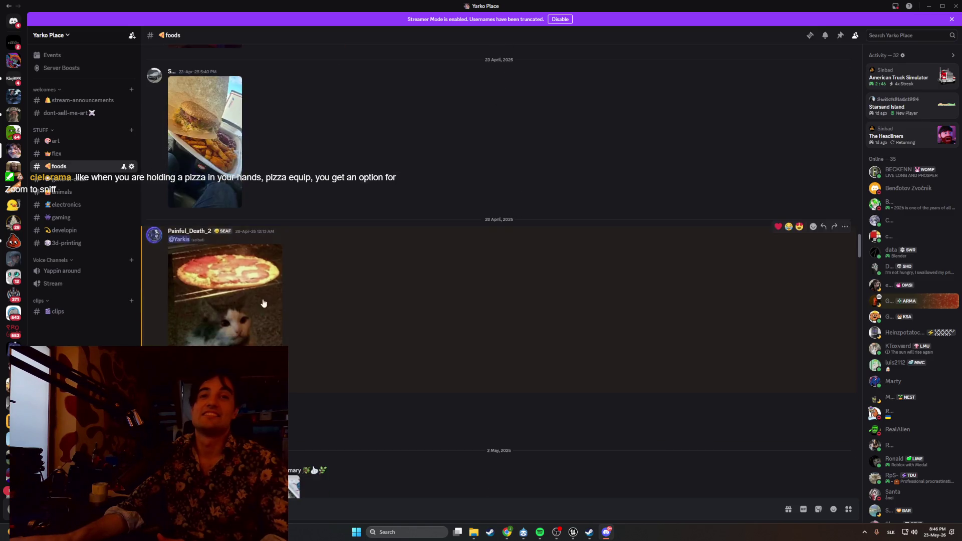
click(264, 303)
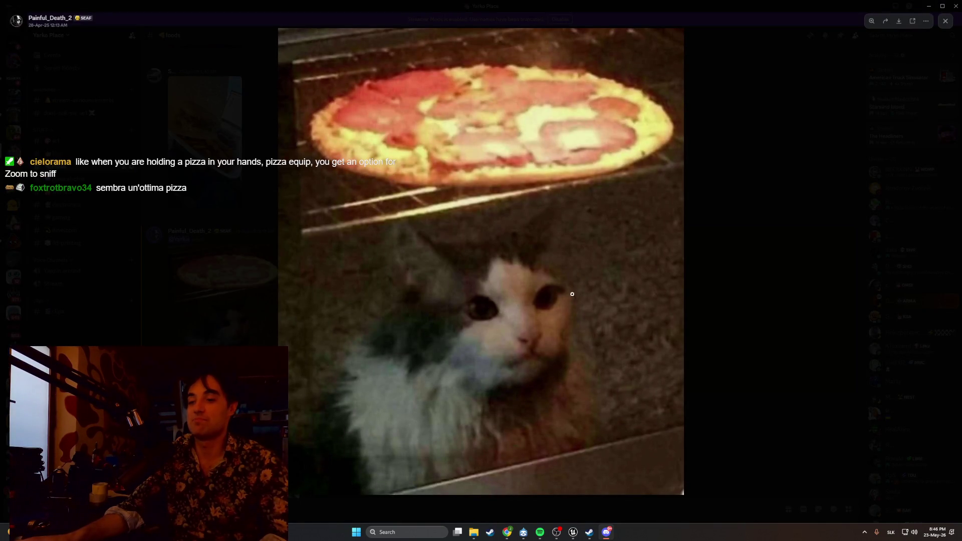
click(690, 254)
Scroll up to the 12 July 2024 posts with the Swedish banana curry peanuts pizza
scroll(481, 265, up, 3)
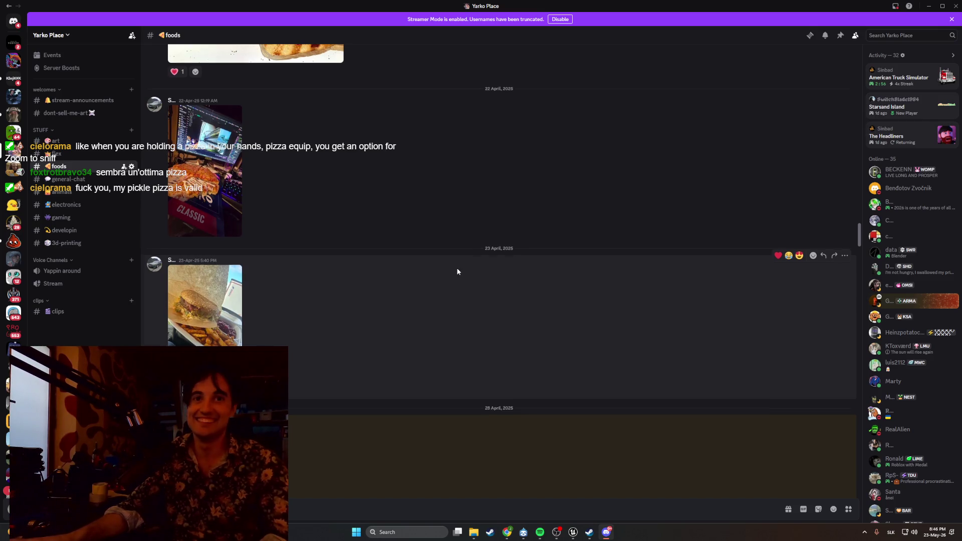
scroll(458, 272, up, 5)
scroll(458, 272, up, 10)
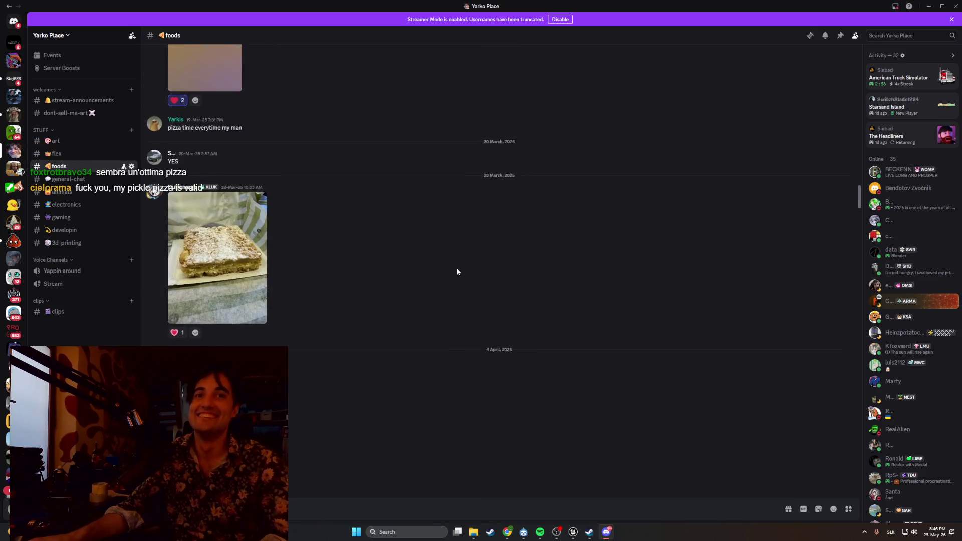
scroll(458, 272, up, 10)
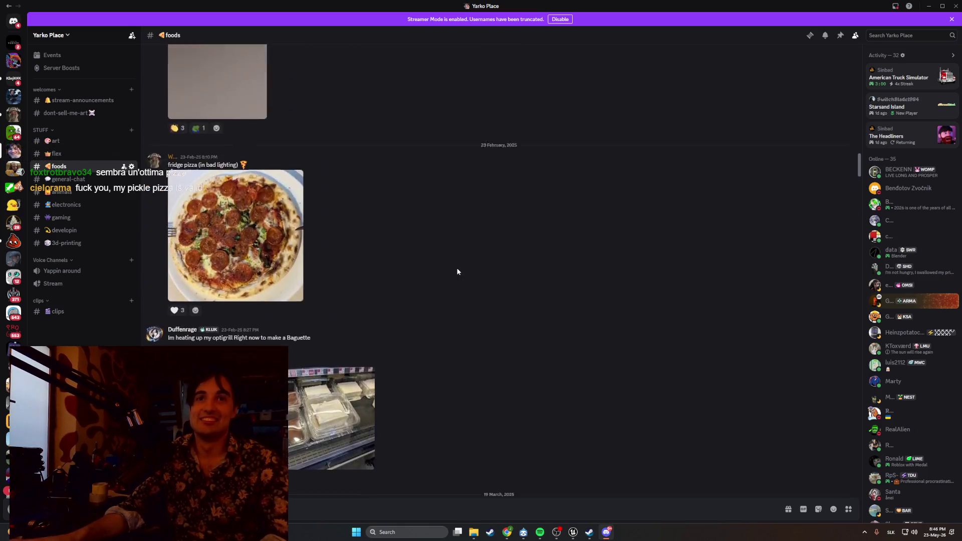
scroll(458, 272, up, 10)
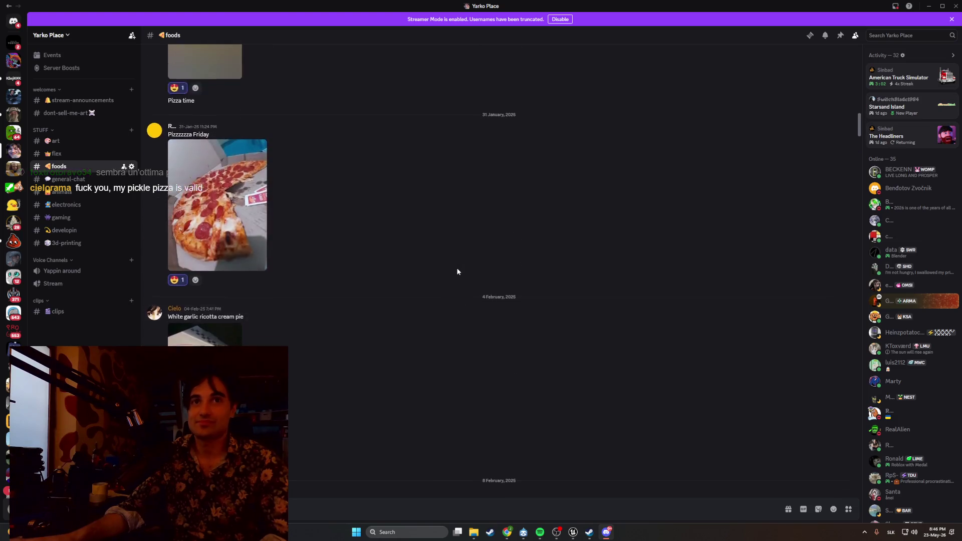
scroll(457, 272, up, 1)
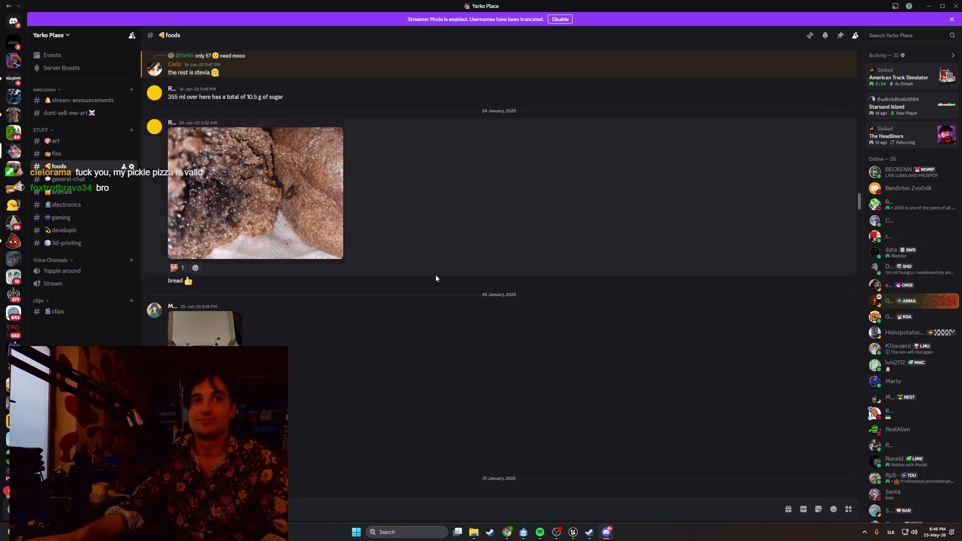
scroll(287, 323, up, 10)
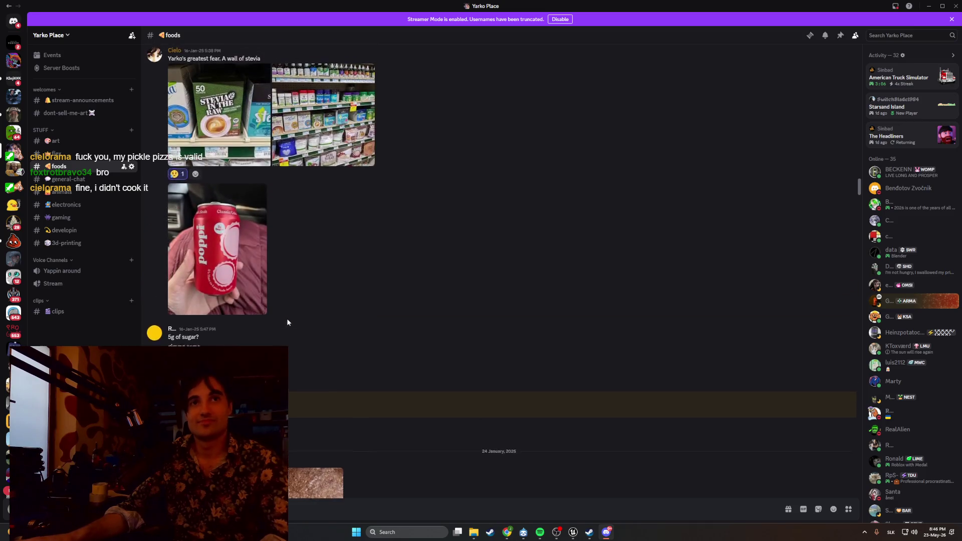
scroll(287, 322, up, 15)
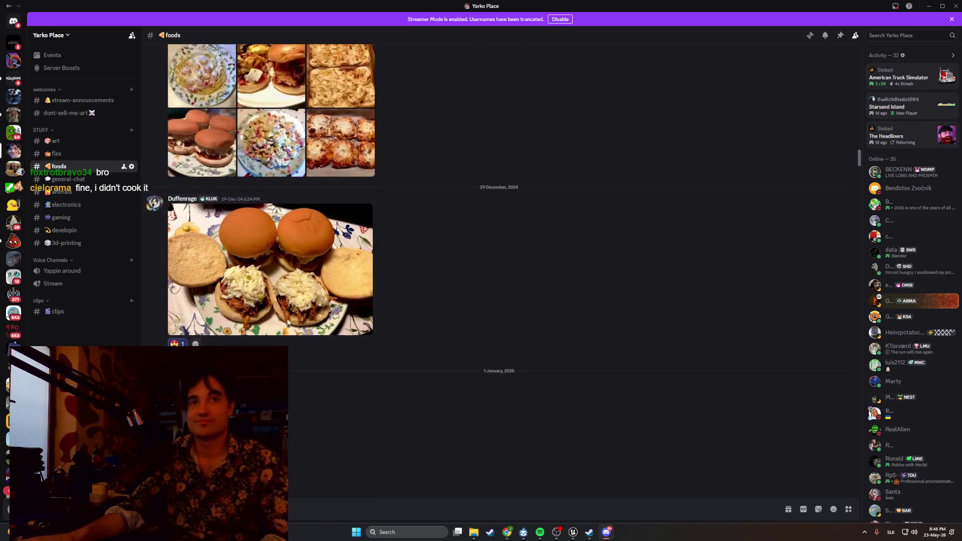
scroll(287, 323, up, 15)
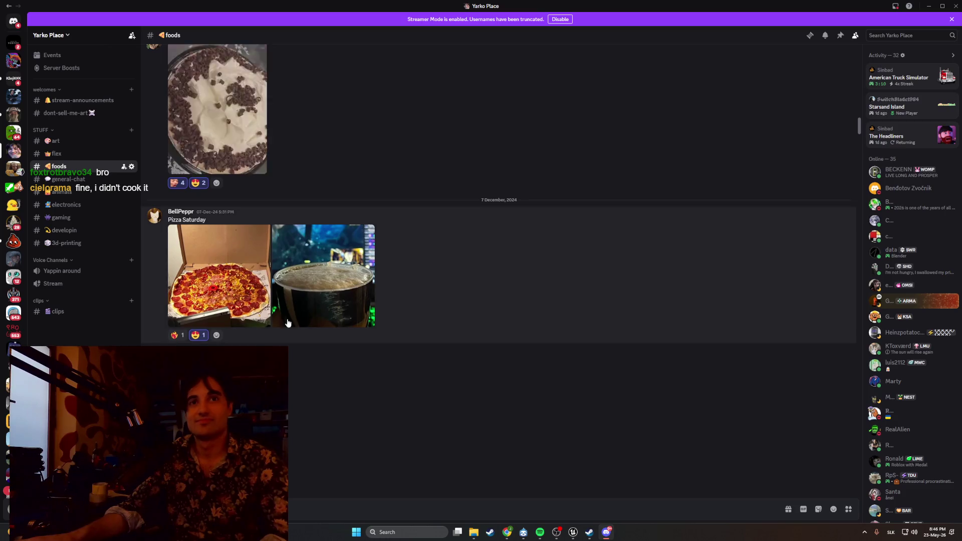
scroll(287, 322, up, 15)
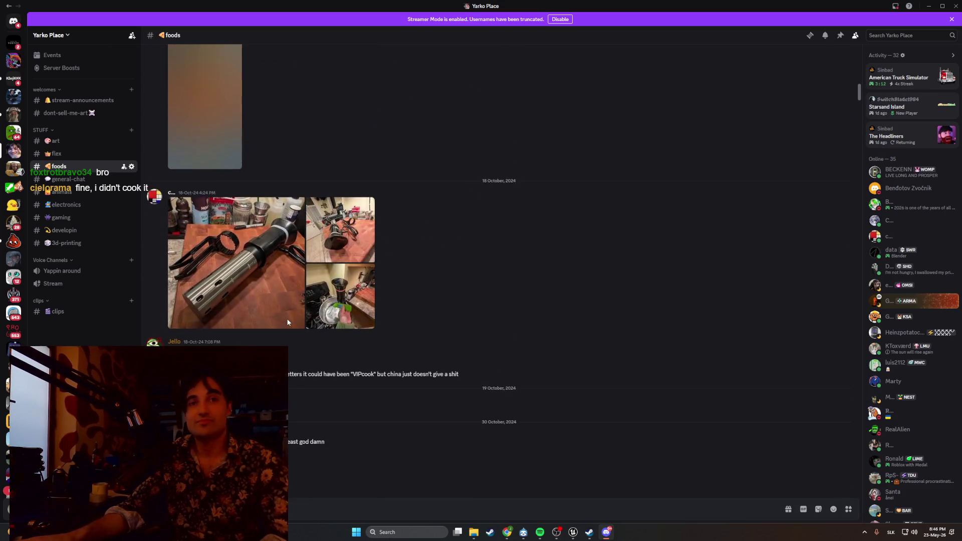
scroll(288, 322, up, 15)
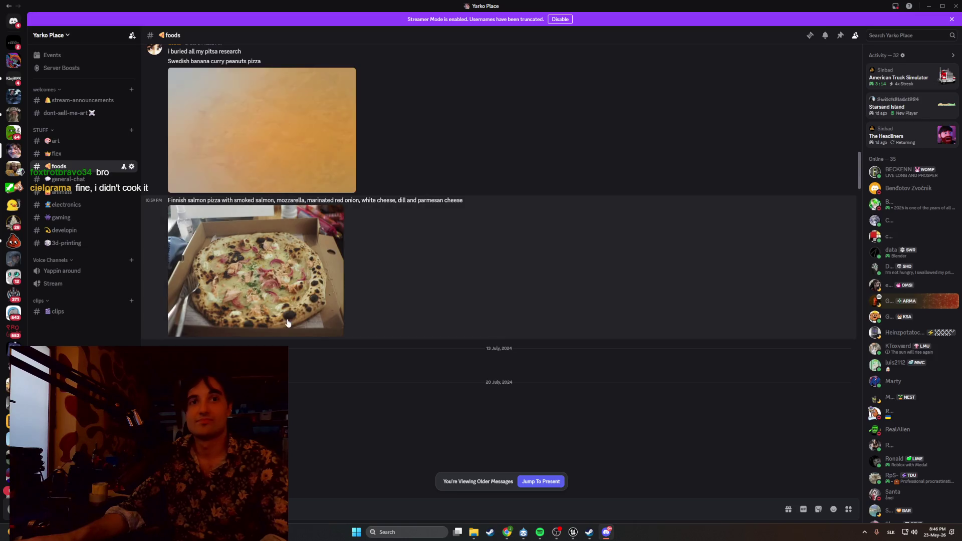
scroll(289, 323, down, 1)
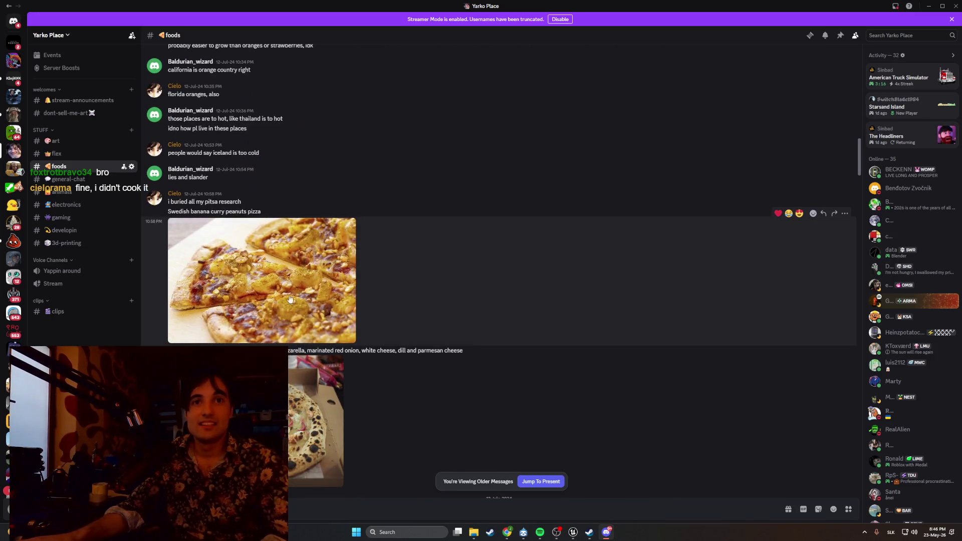
View the banana curry pizza photo full size and select words in its caption
click(290, 299)
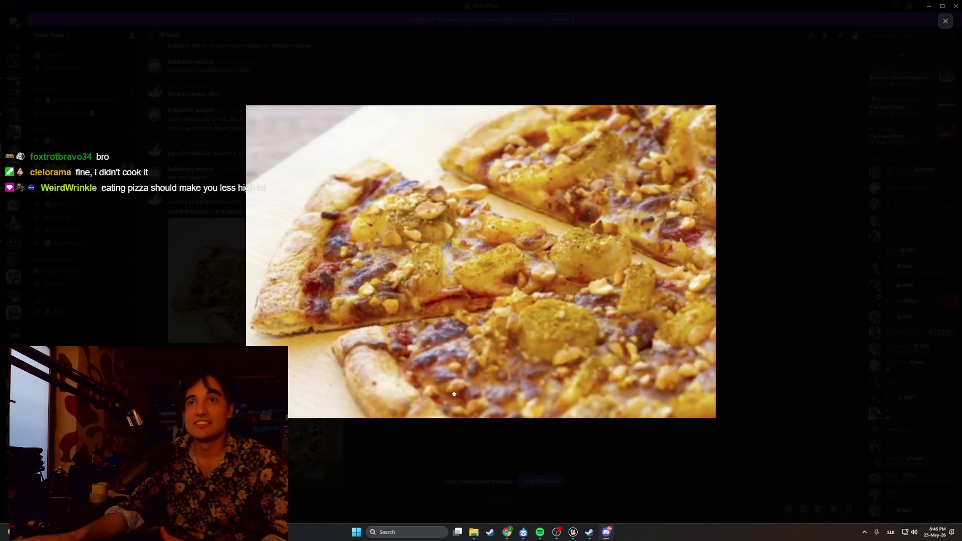
key(Escape)
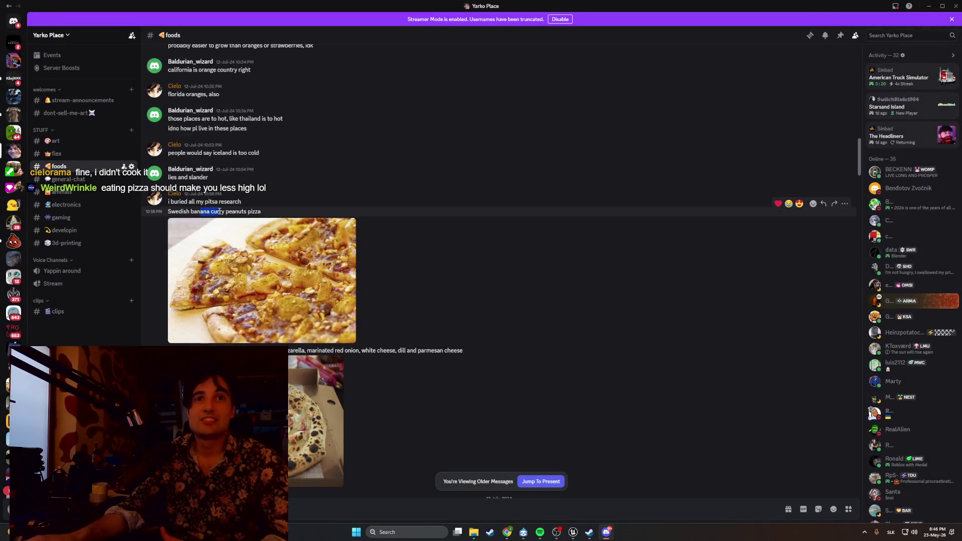
drag(219, 212, 235, 211)
scroll(252, 209, down, 3)
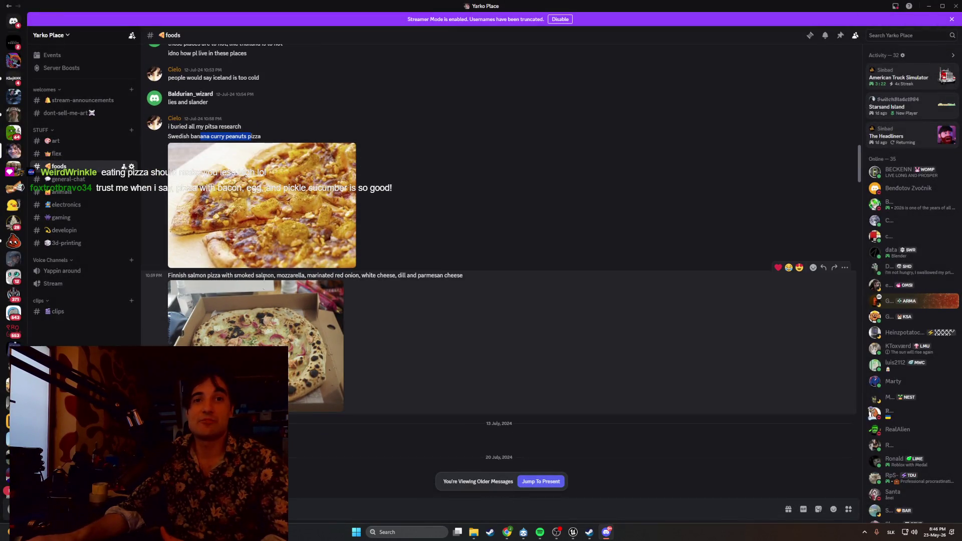
View the Finnish salmon pizza zoomed in and out, then close Discord
click(258, 313)
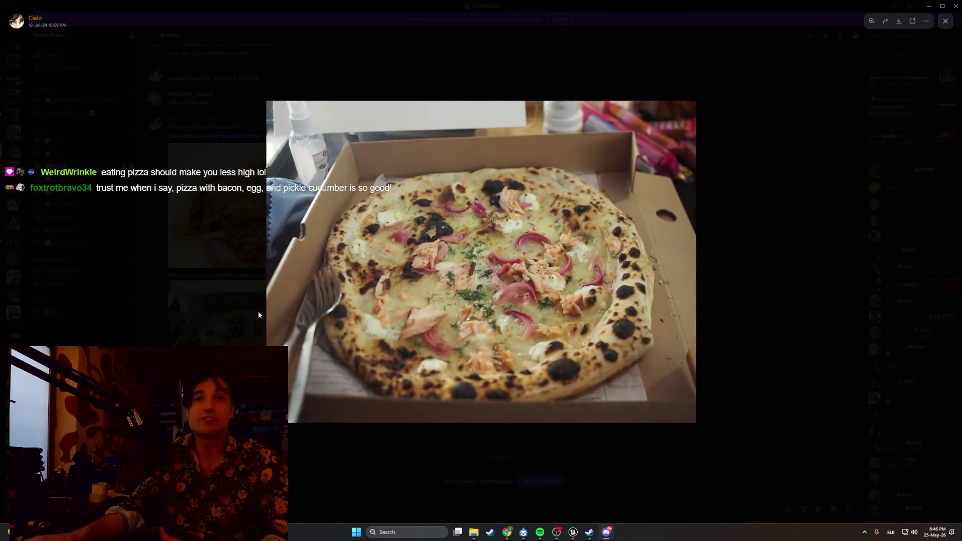
click(258, 311)
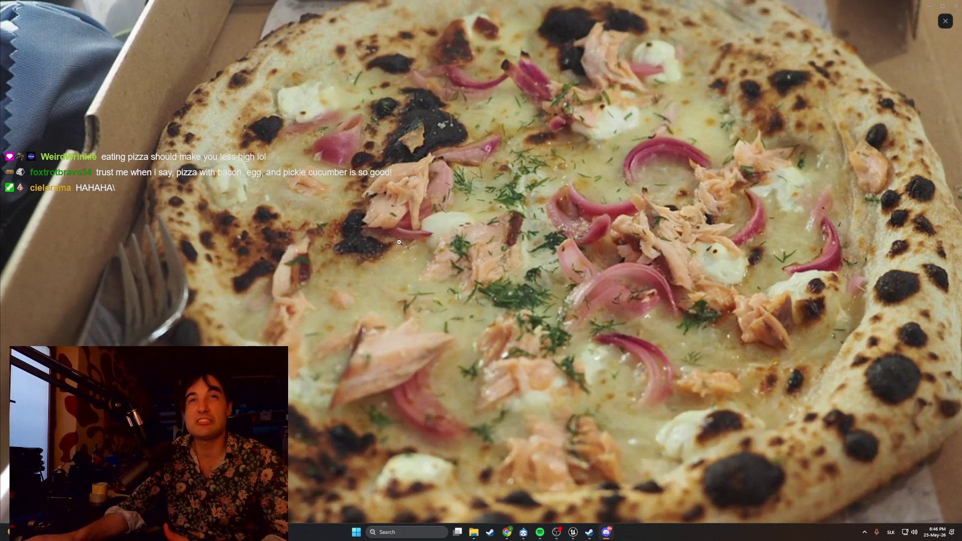
click(546, 253)
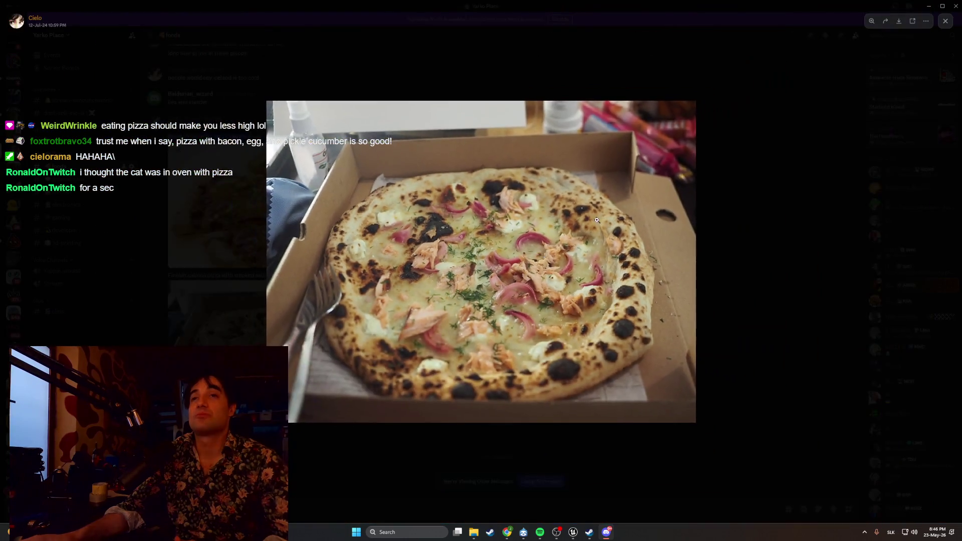
click(946, 21)
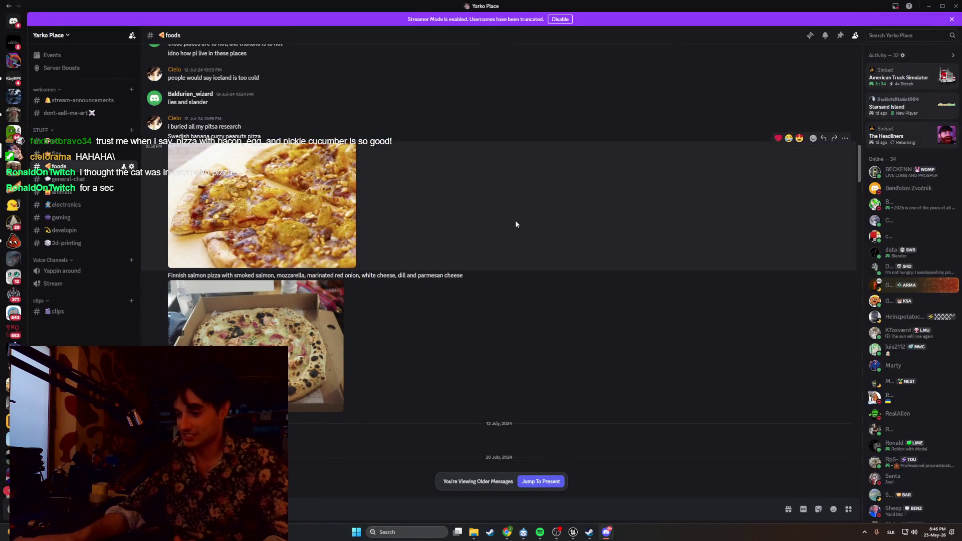
scroll(516, 221, up, 5)
scroll(513, 219, up, 5)
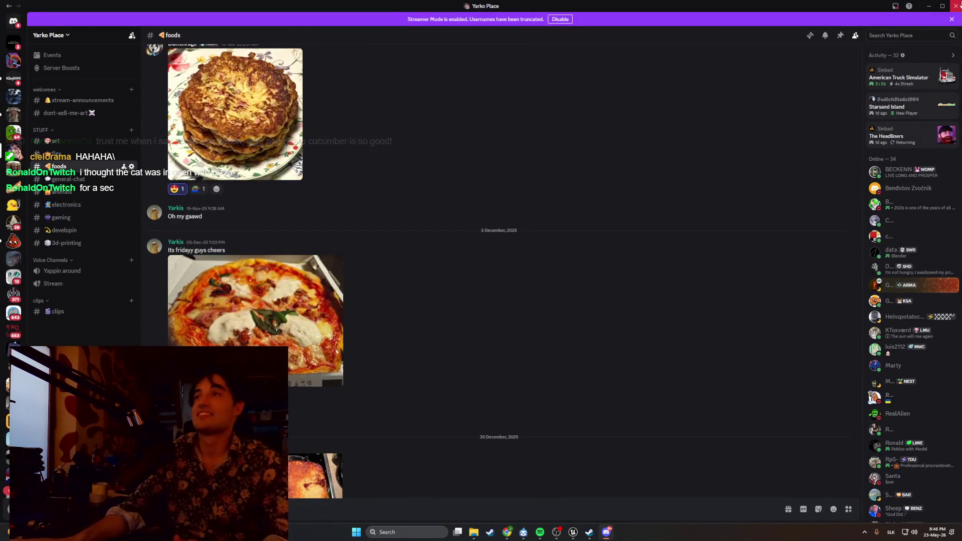
click(955, 6)
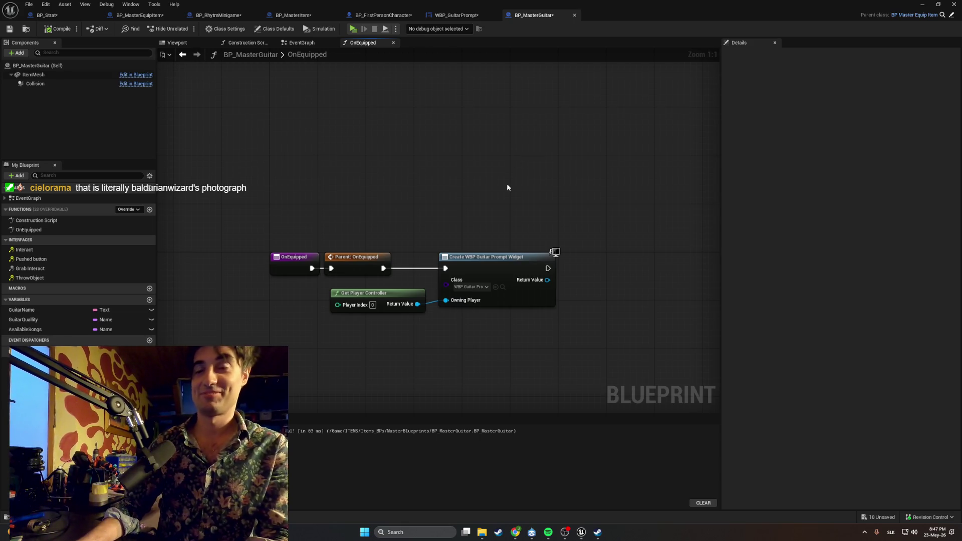
Relaunch Discord from the Start menu and scroll #foods up to the August 2025 cucumber posts
key(super)
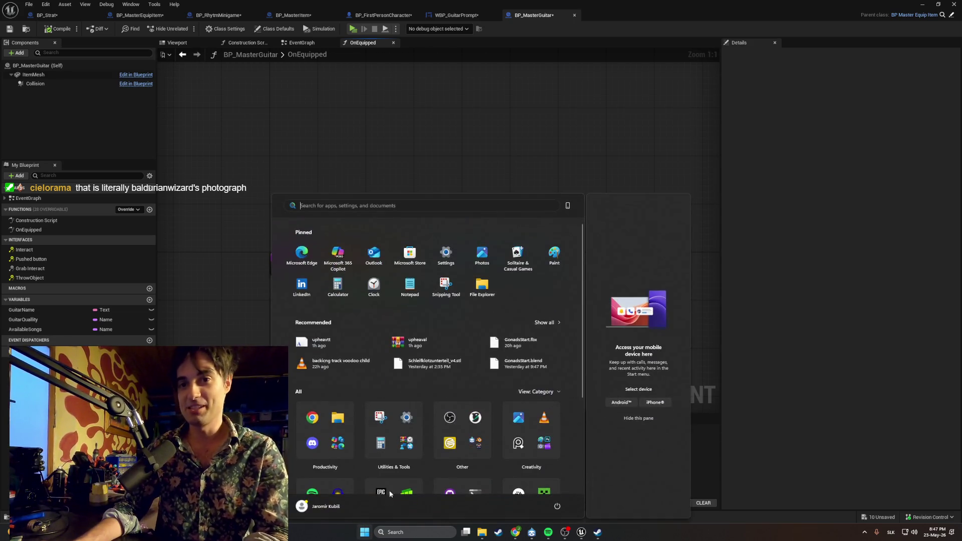
click(312, 443)
scroll(314, 308, up, 5)
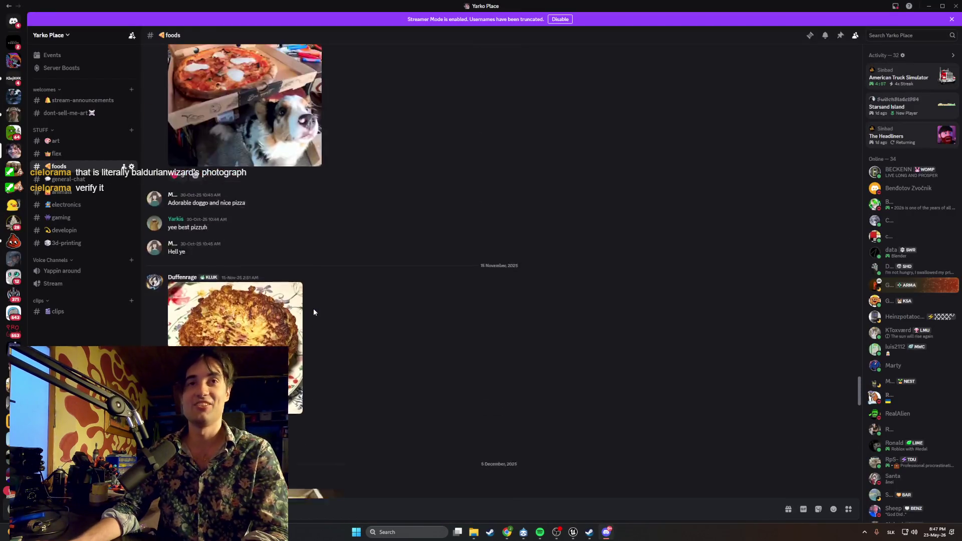
scroll(314, 311, up, 10)
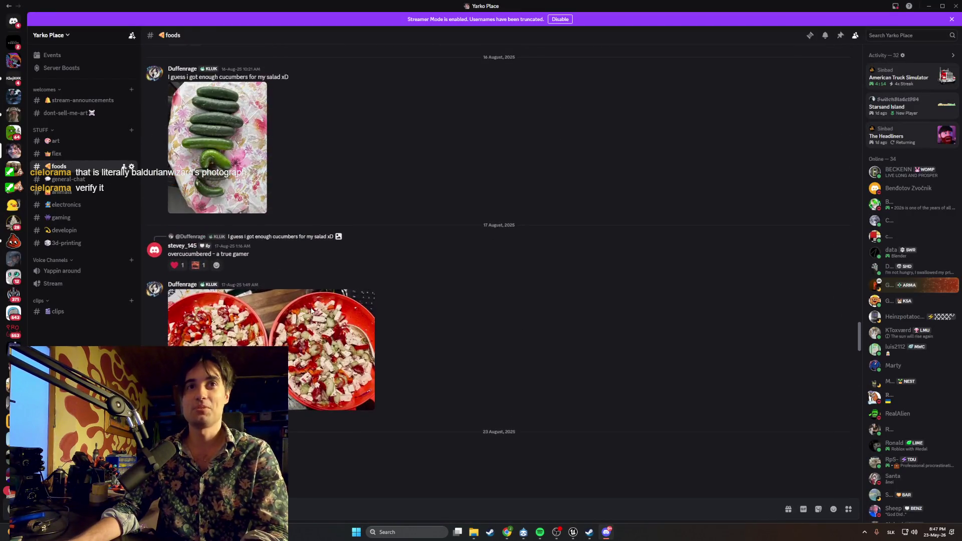